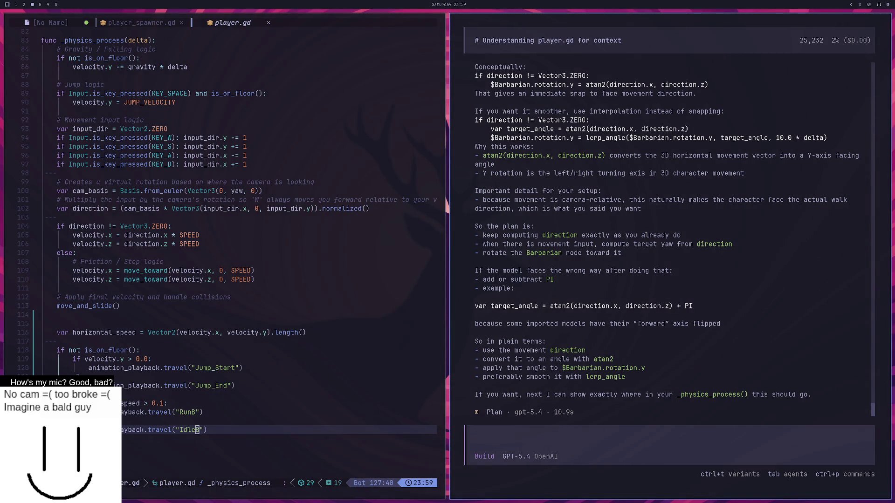
Step: Send the 'implement it' prompt so OpenCode adds lerp_angle turning of the Barbarian to player.gd
text(it)
key(Return)
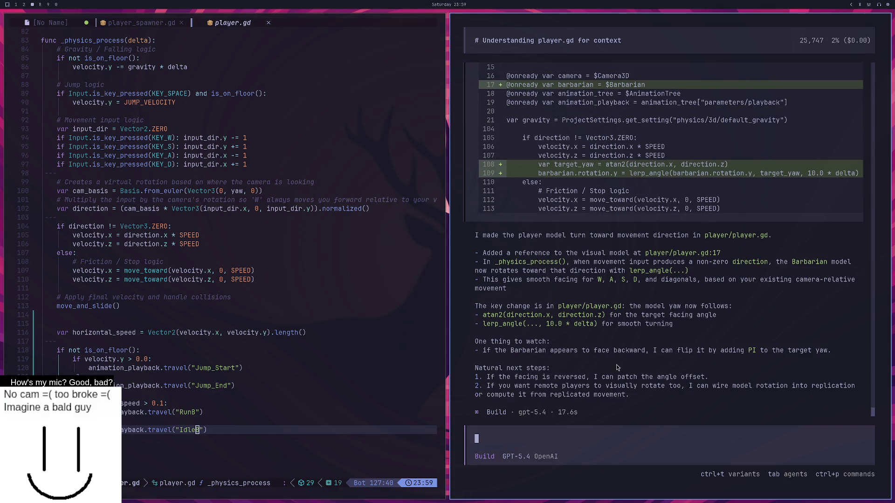
key(super+2)
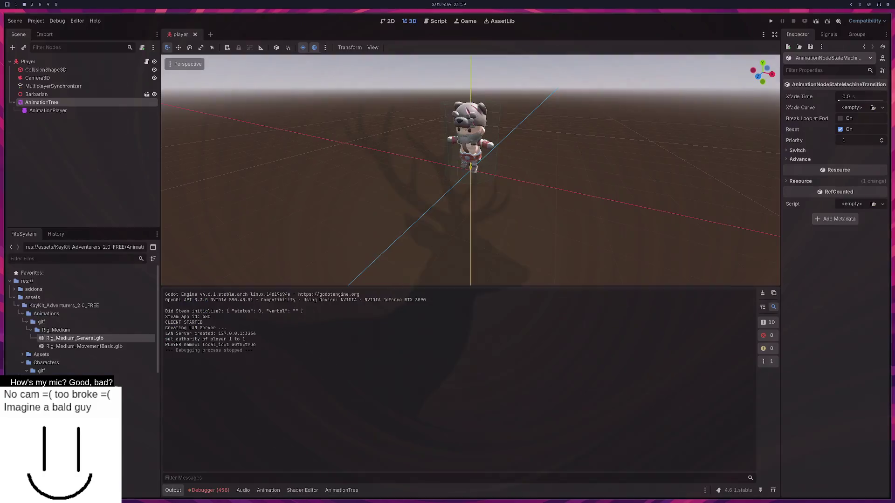
Step: Playtest as a LAN server host, running the Barbarian along the green path, then stop the game
click(772, 21)
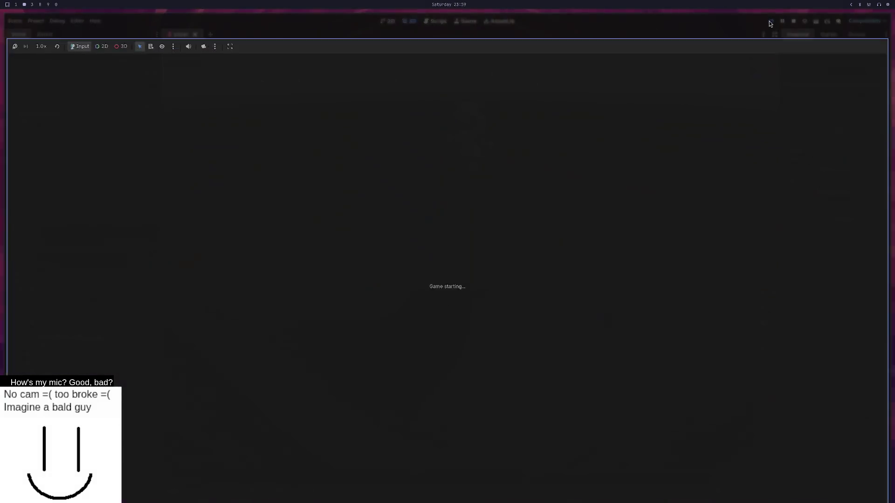
click(436, 205)
click(447, 262)
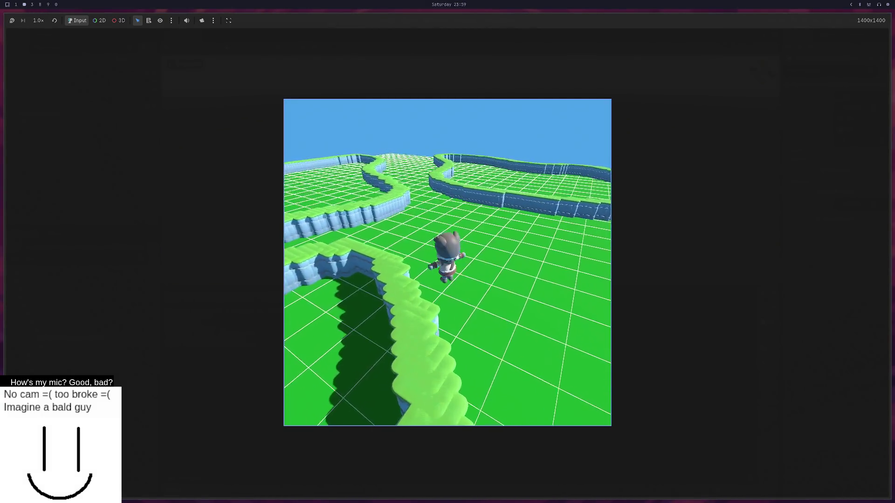
key(w)
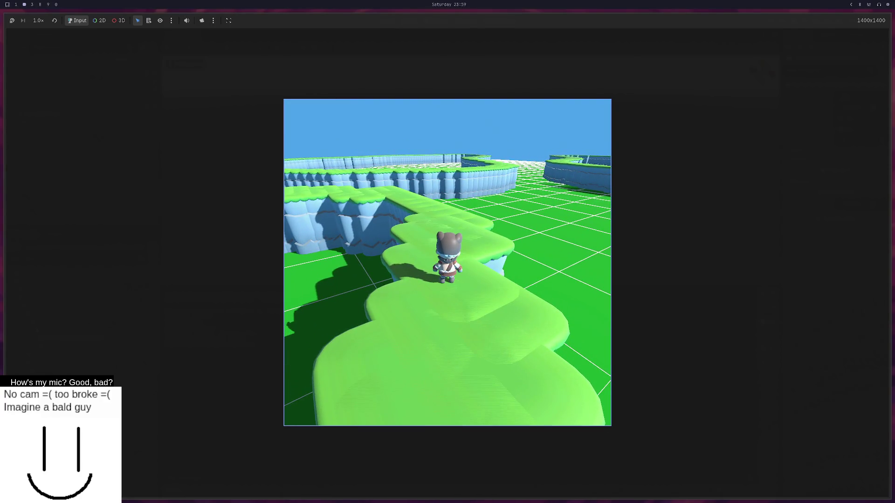
key(w)
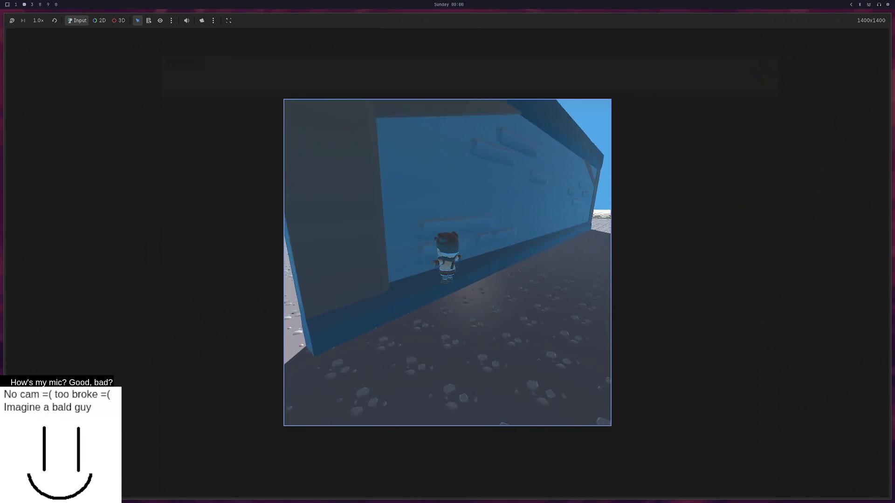
key(F8)
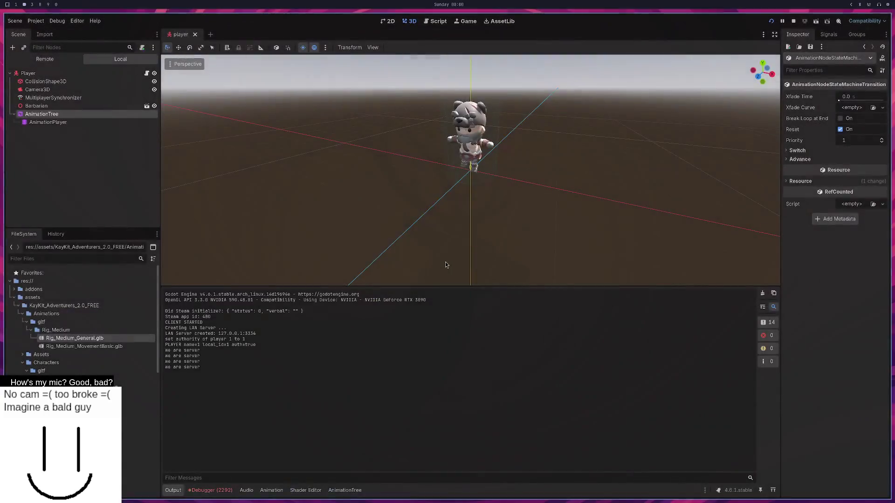
key(super+1)
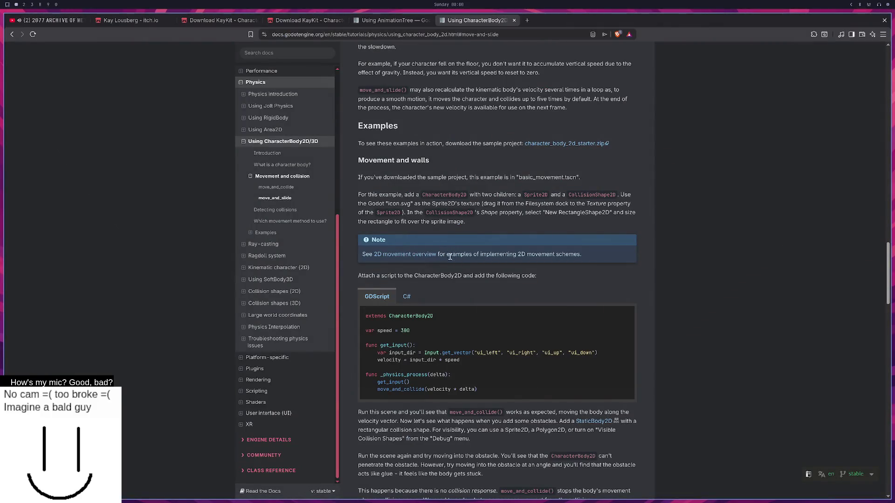
key(super+2)
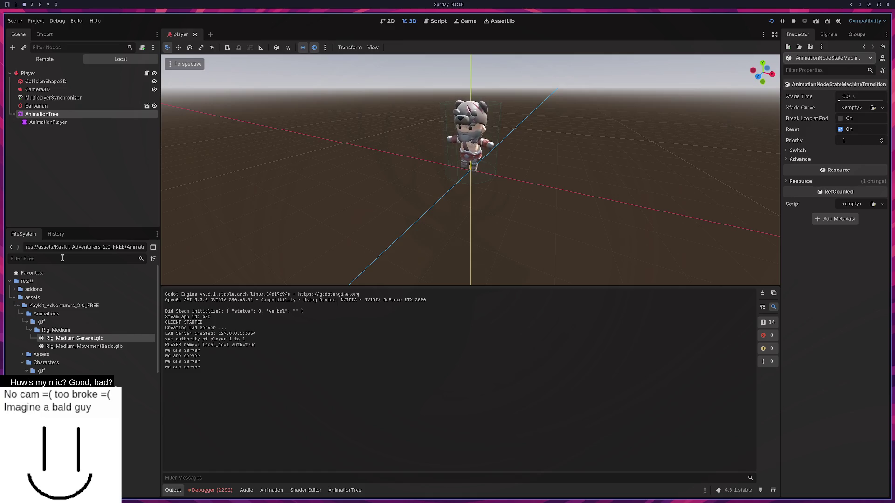
click(116, 348)
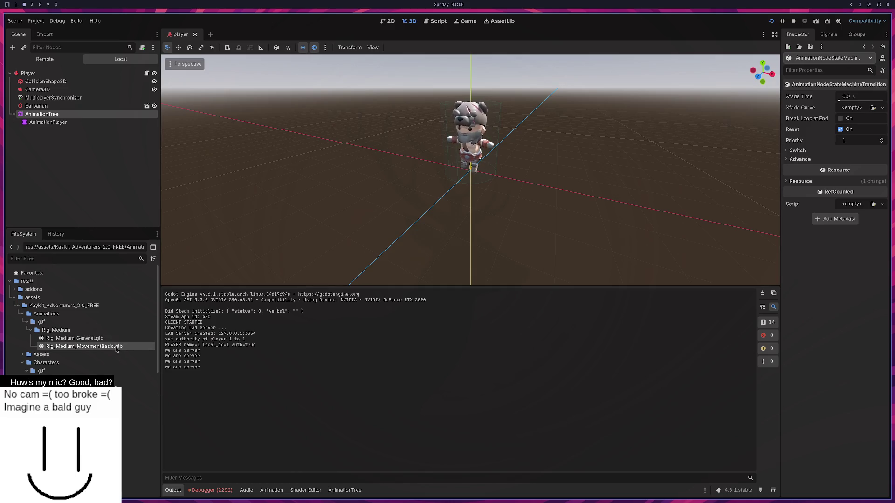
Step: Open Rig_Medium_MovementBasic.glb's advanced import settings and review the Running_A and Running_B loop modes
click(47, 36)
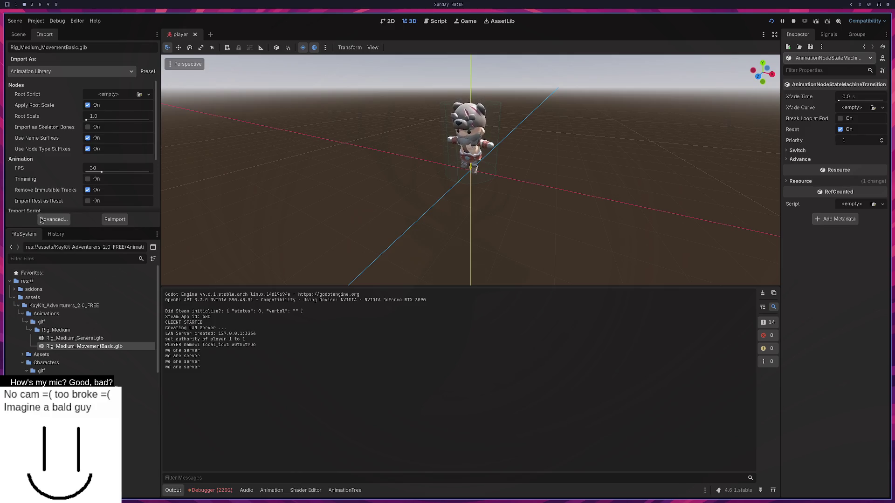
click(69, 220)
click(131, 210)
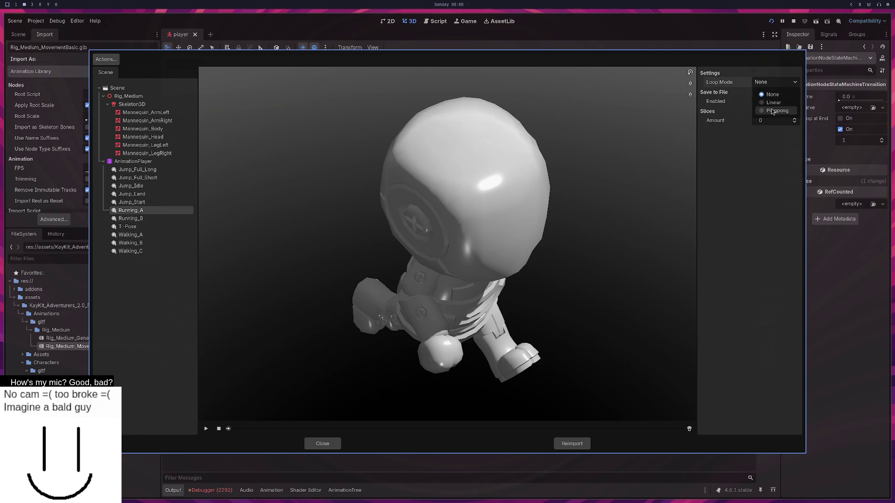
click(133, 219)
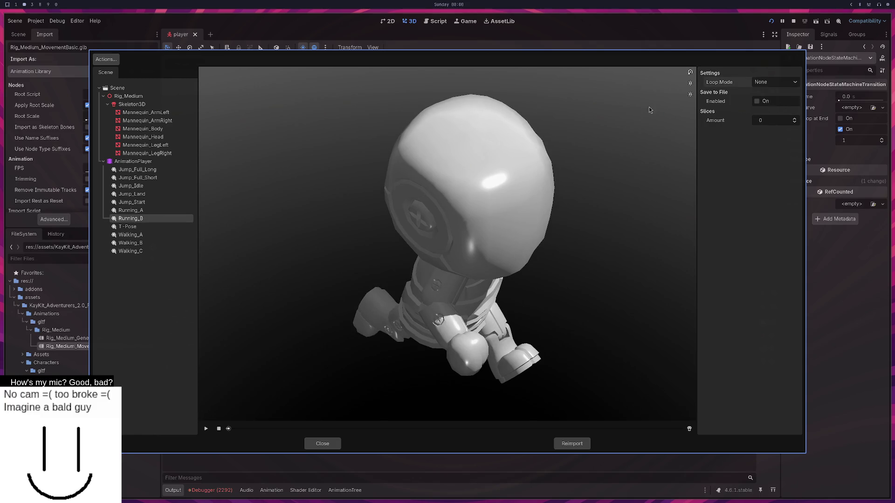
click(775, 82)
Step: Set the loop mode of Walking_A, Walking_B and Walking_C to Linear
click(144, 235)
click(146, 251)
click(776, 82)
click(772, 105)
click(166, 244)
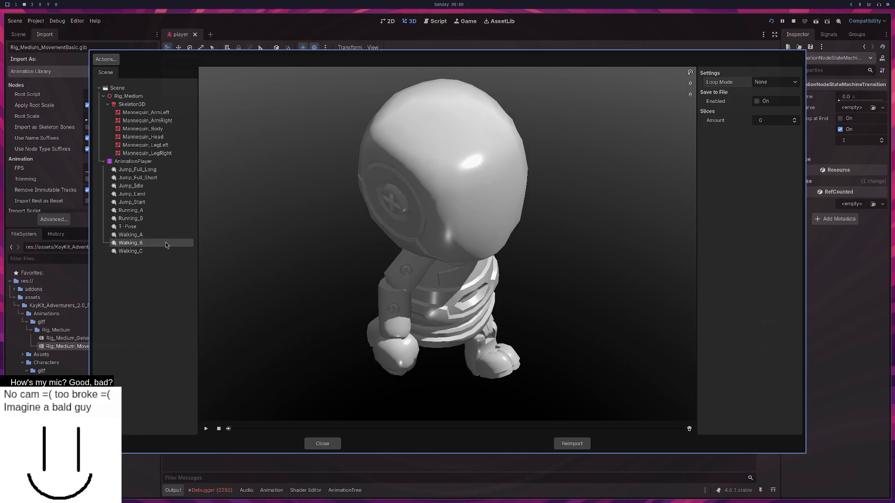
click(756, 83)
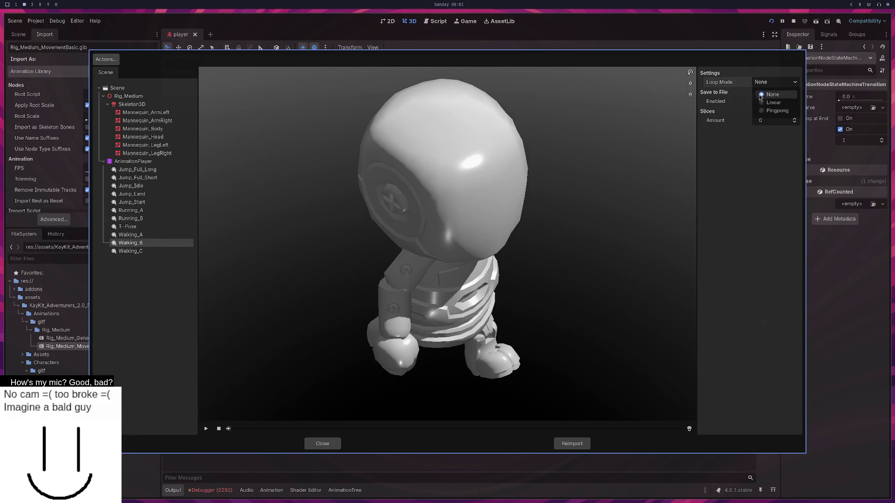
click(150, 237)
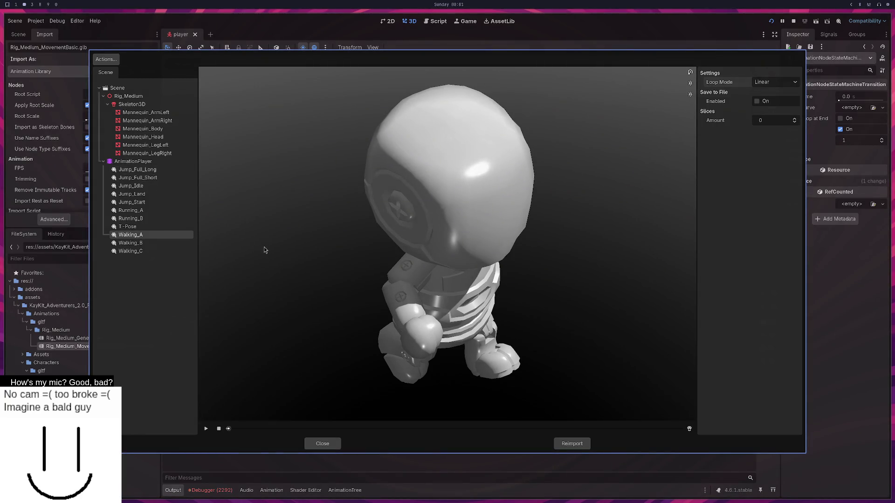
Step: Preview Jump_Full_Short and Jump_Full_Long, reimport the file, and run the game again
click(178, 179)
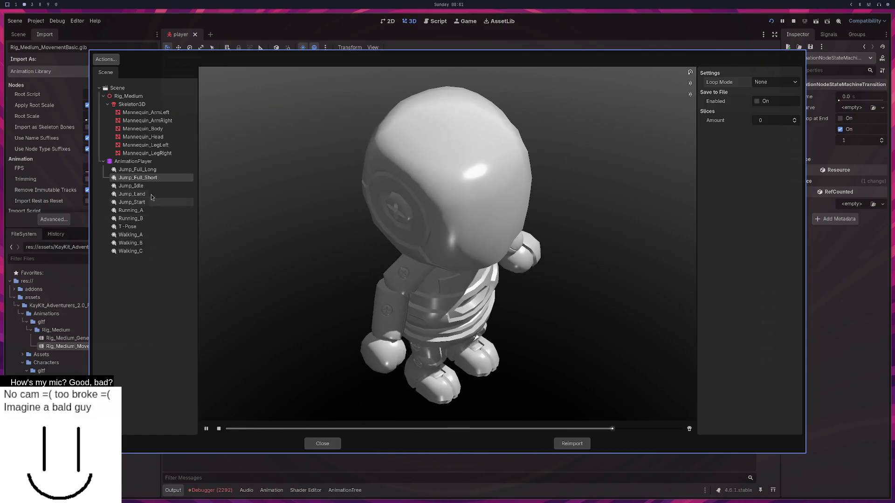
click(144, 170)
click(205, 430)
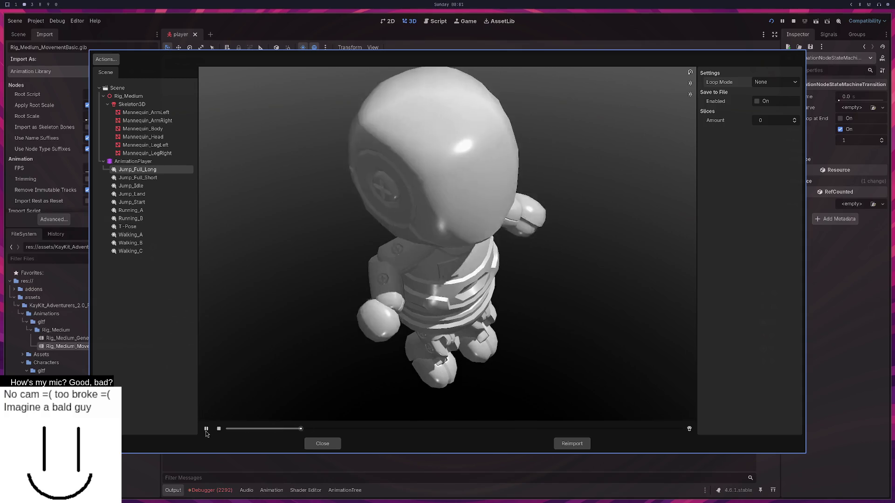
click(577, 444)
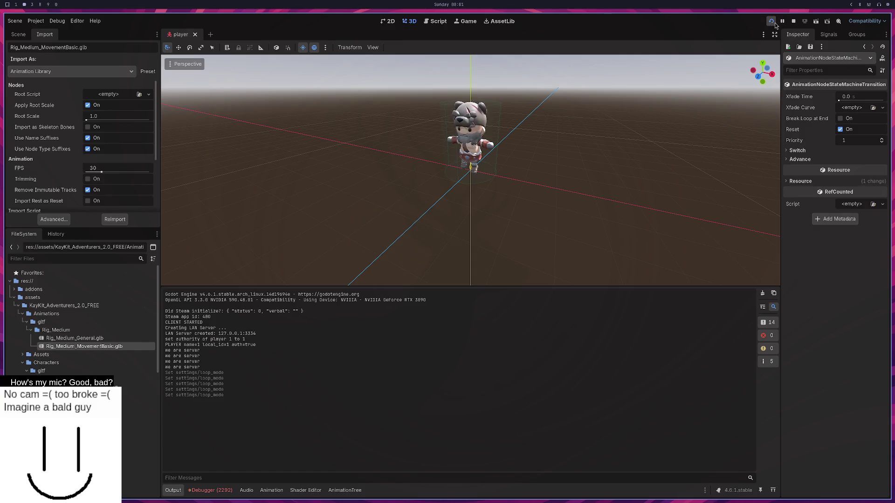
key(F5)
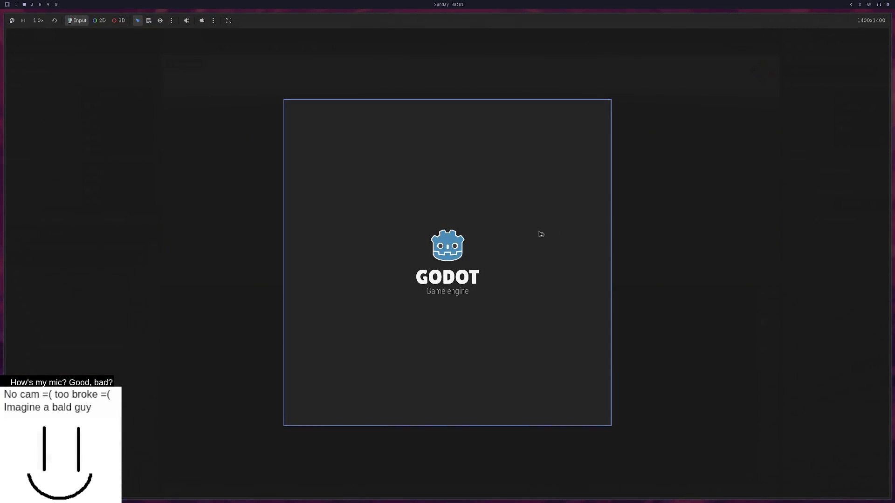
Step: Host a LAN game and walk the Barbarian along the path, off the ledge and around the walls, then stop
click(431, 206)
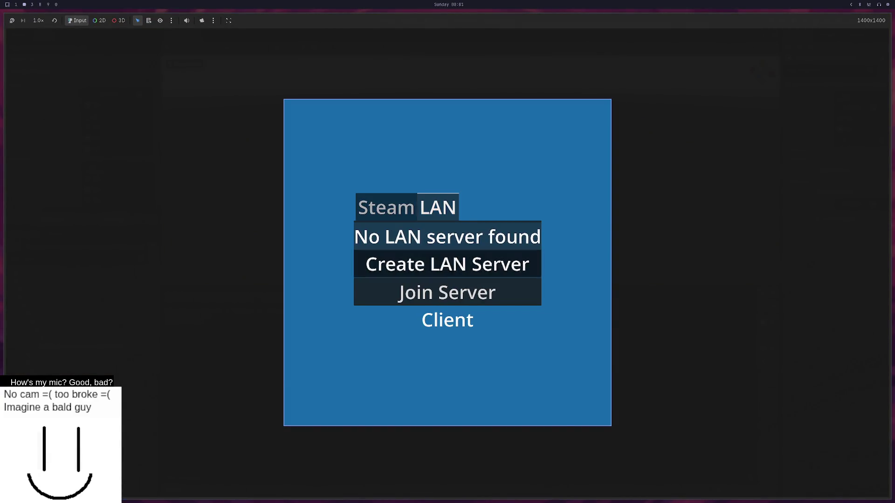
click(447, 264)
key(w)
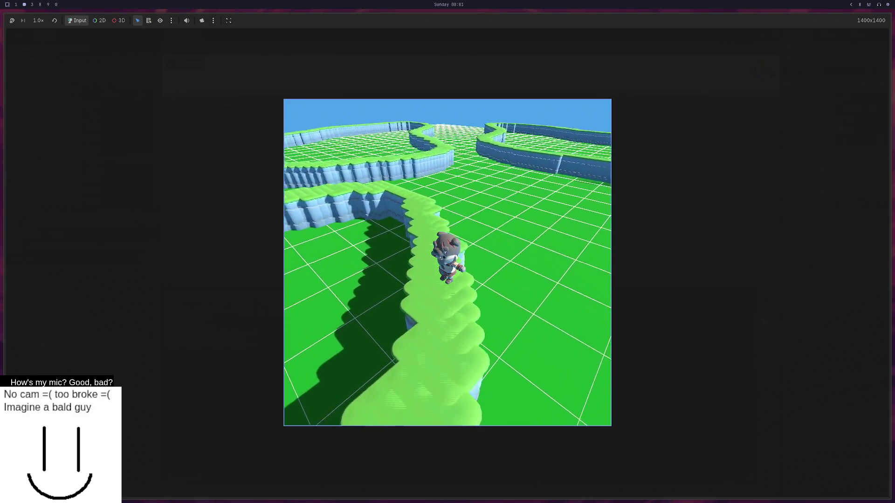
key(w)
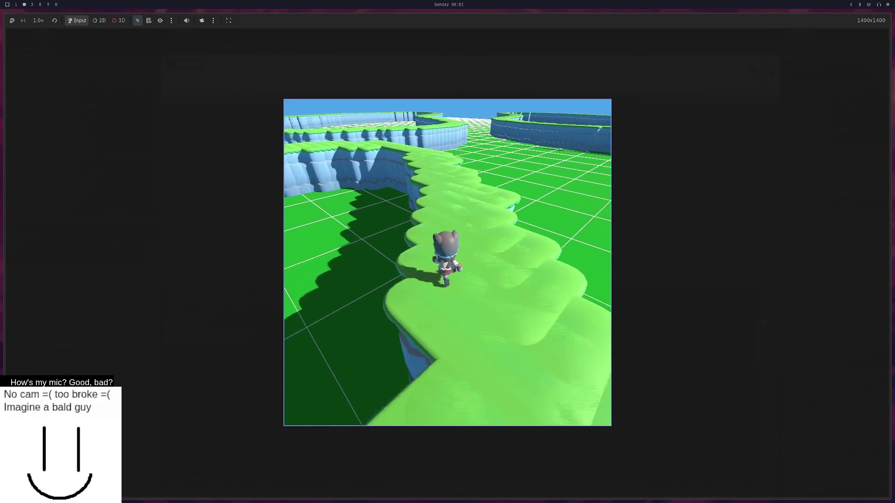
key(w)
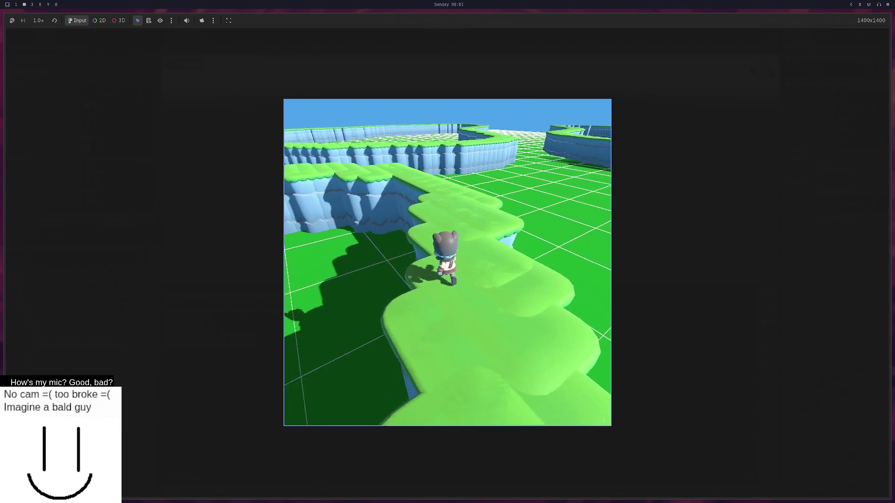
key(w)
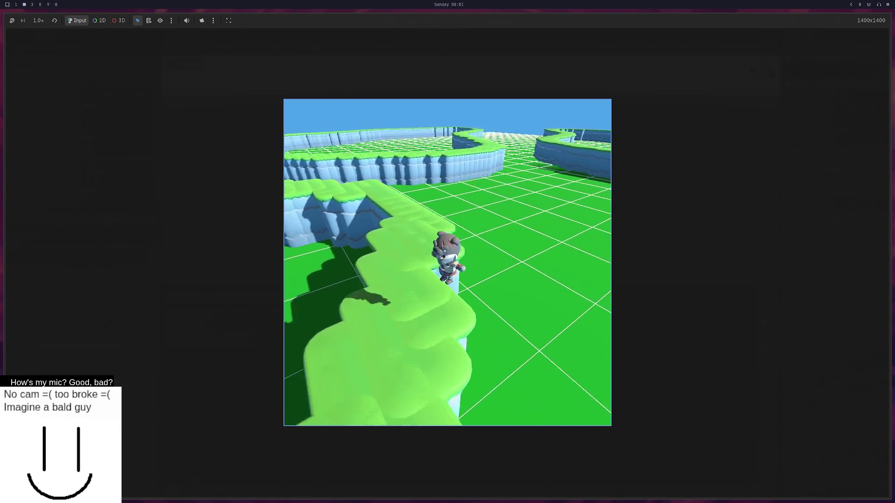
key(w)
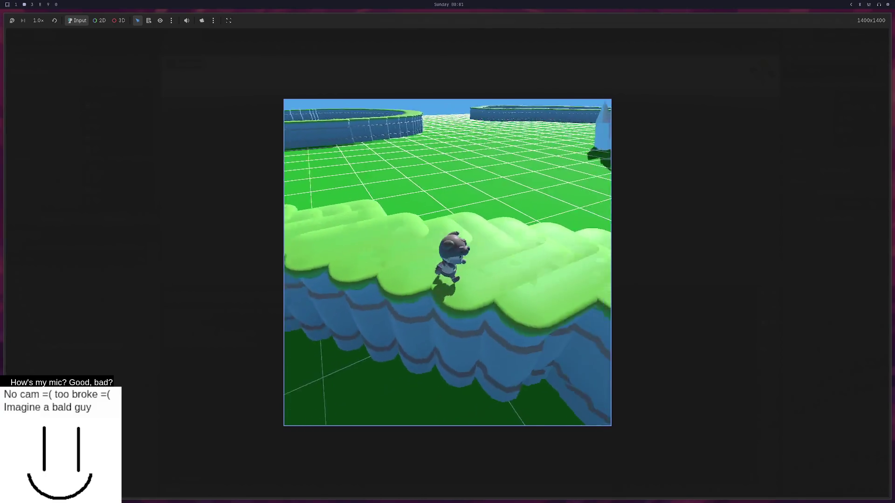
key(w)
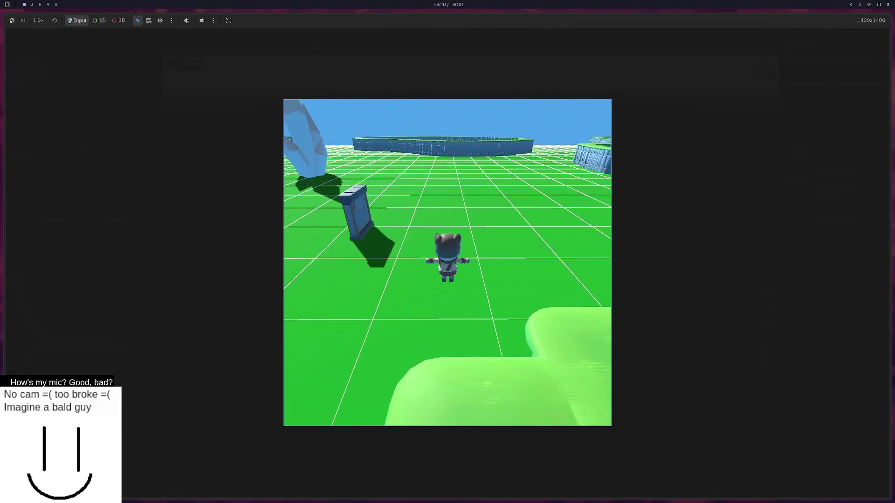
key(w)
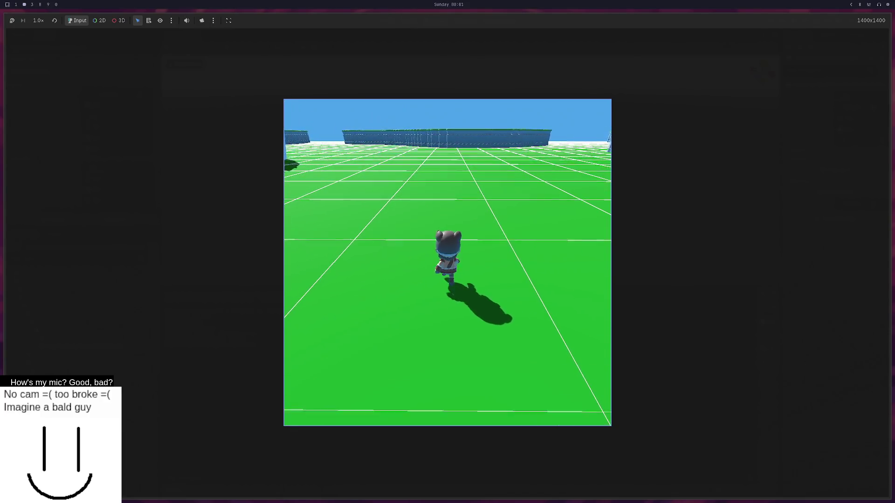
key(w)
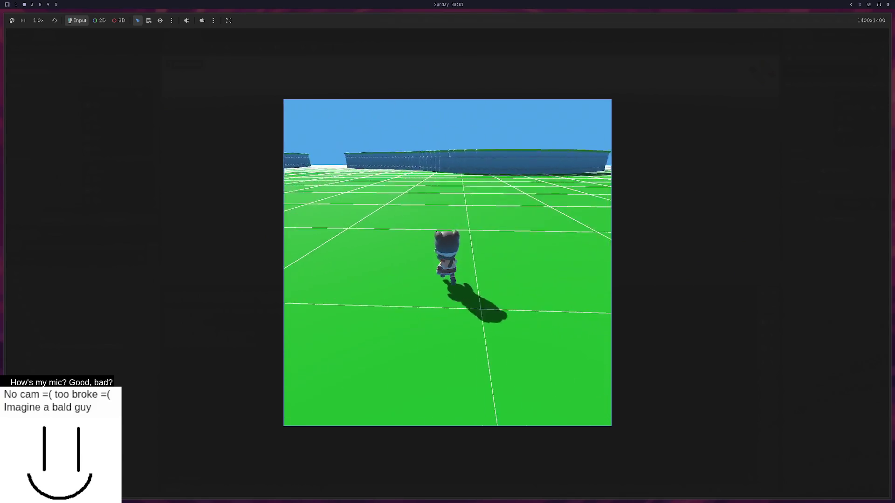
key(w)
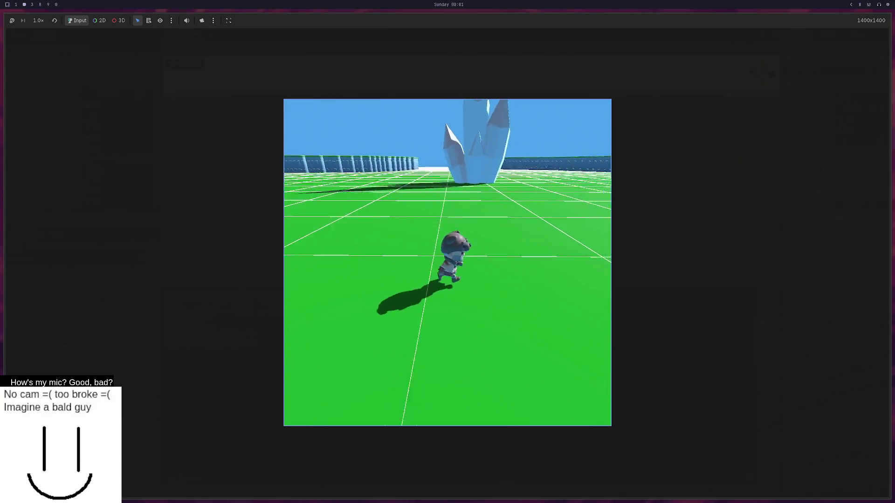
key(w)
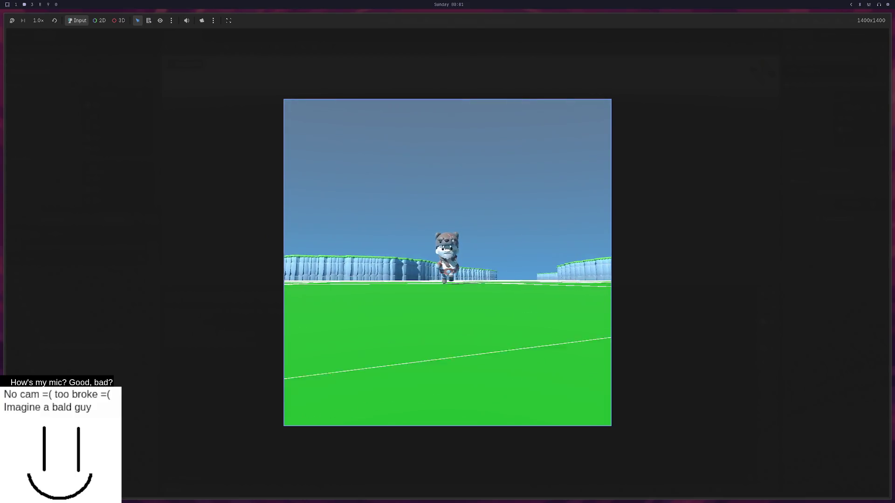
key(w)
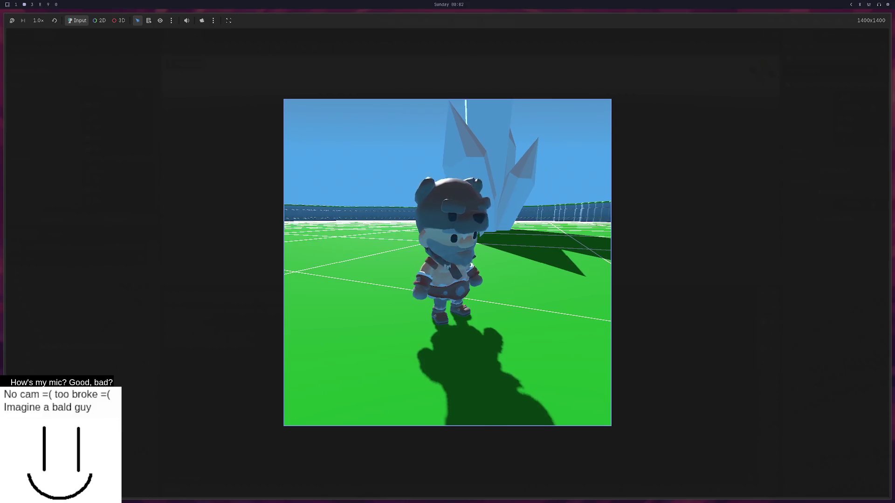
key(F8)
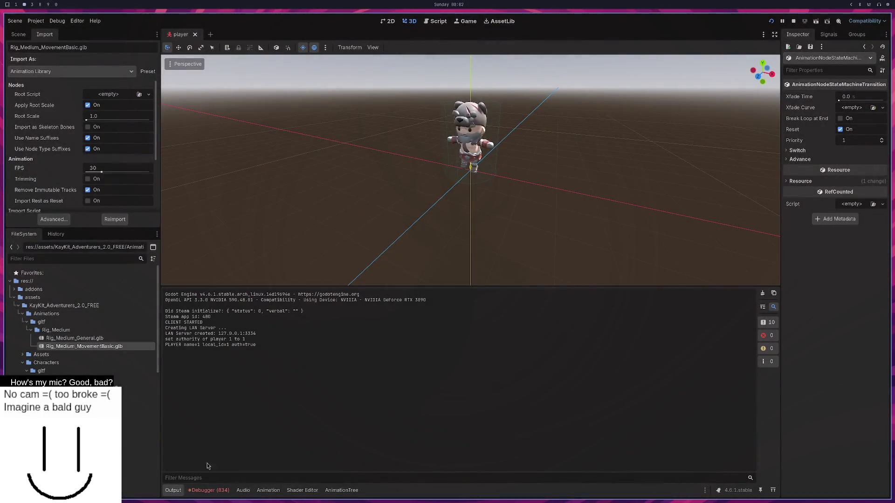
Step: Check the Debugger errors and confirm the AnimationTree landing state is named Jump_Land
click(224, 492)
click(226, 299)
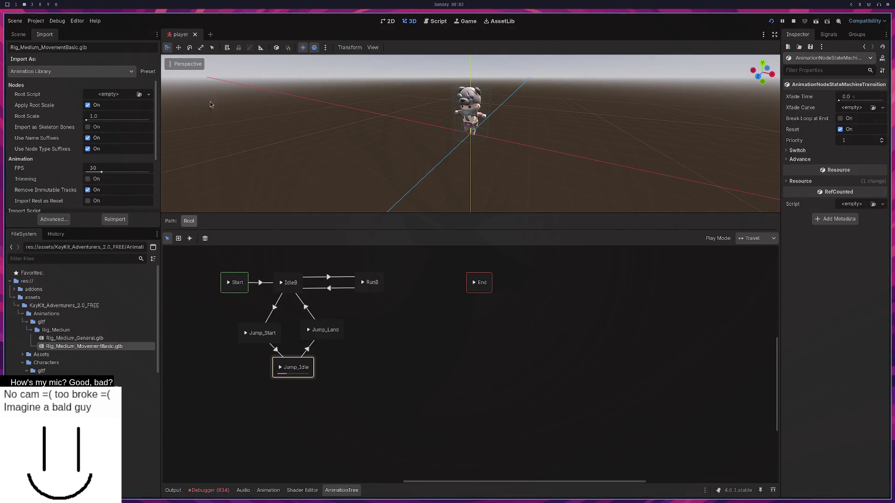
click(335, 336)
double_click(334, 329)
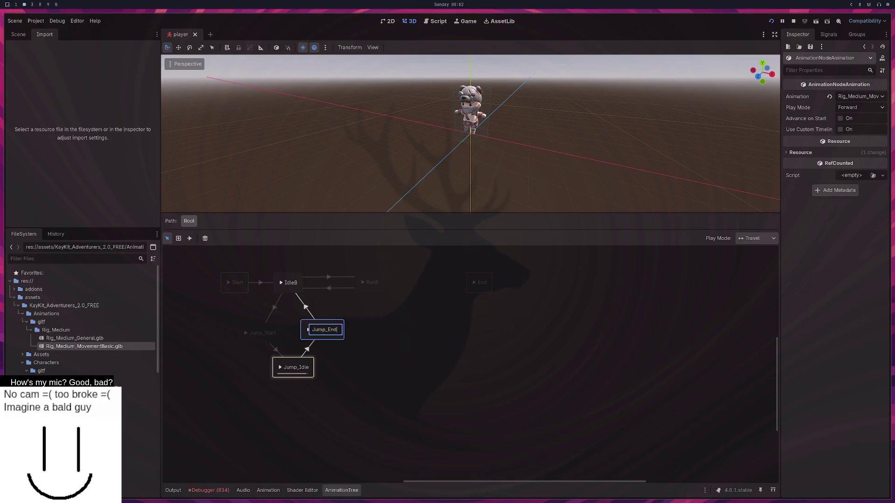
key(Return)
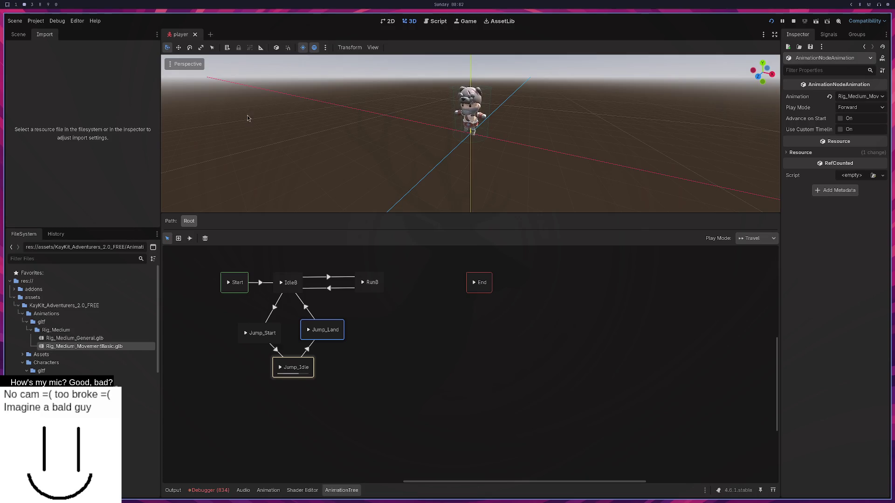
Step: Correct player.gd's landing travel call to Jump_Land, save it, and launch a test run
key(super+3)
click(216, 412)
text(xiLan)
key(Escape)
key(ctrl+s)
key(super+2)
click(772, 20)
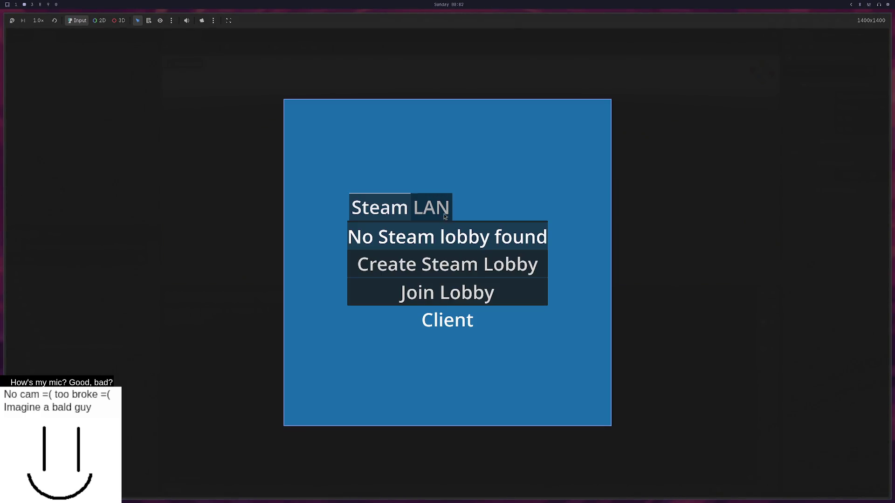
Step: Host a LAN game session, play for a while, then stop the game
click(444, 215)
click(447, 265)
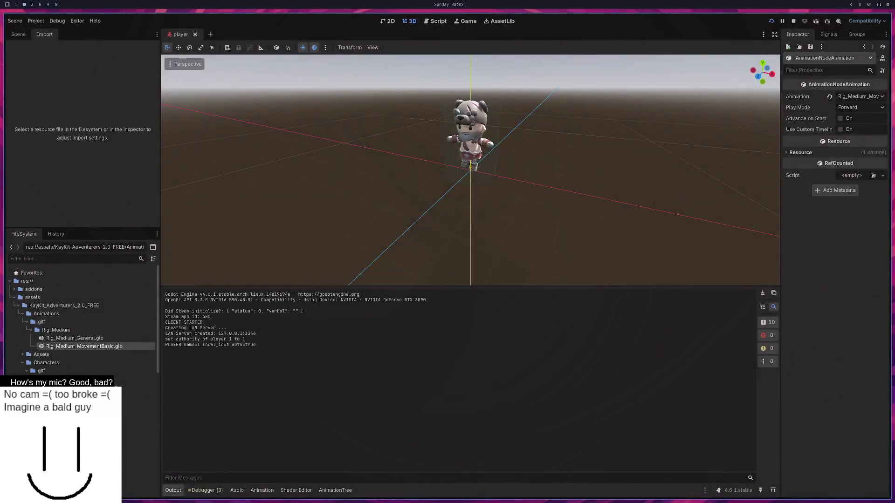
key(w)
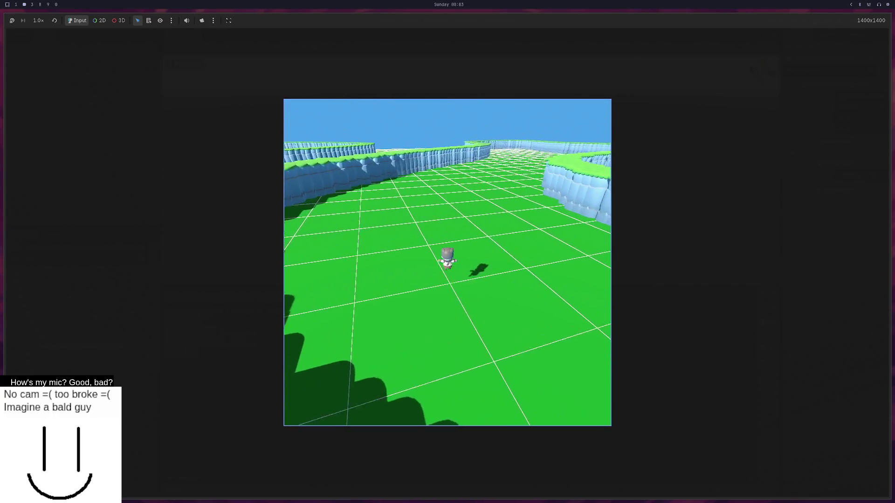
key(F8)
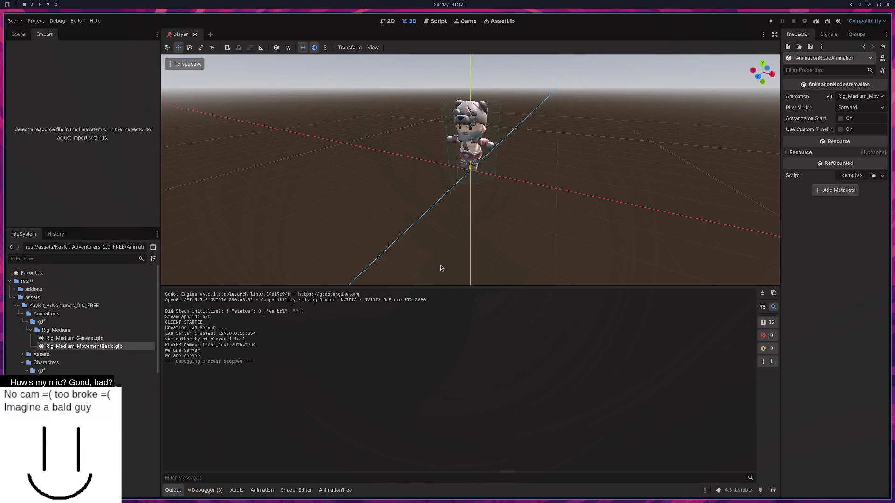
Step: Open a new full-screen terminal on the empty fourth workspace
key(super+3)
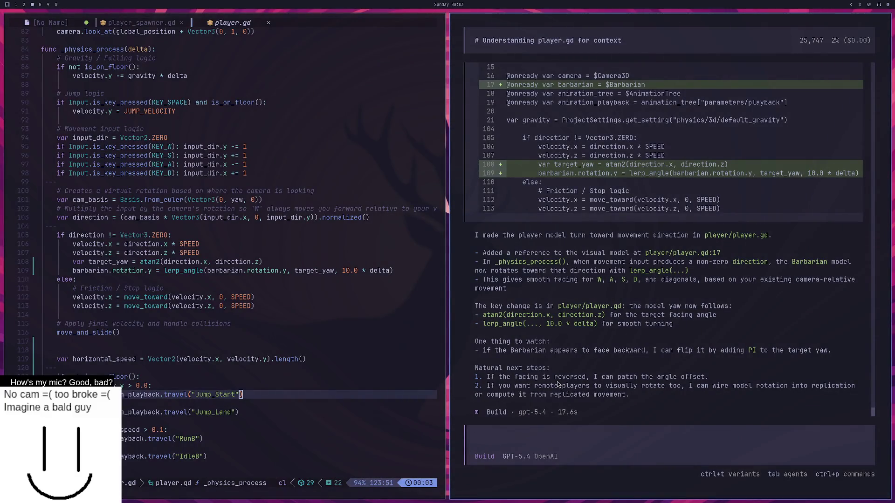
key(super+4)
key(super+Return)
Step: Enter games/friend-slop-prototype-1, list its files, and stage all changes with git add
text(cd )
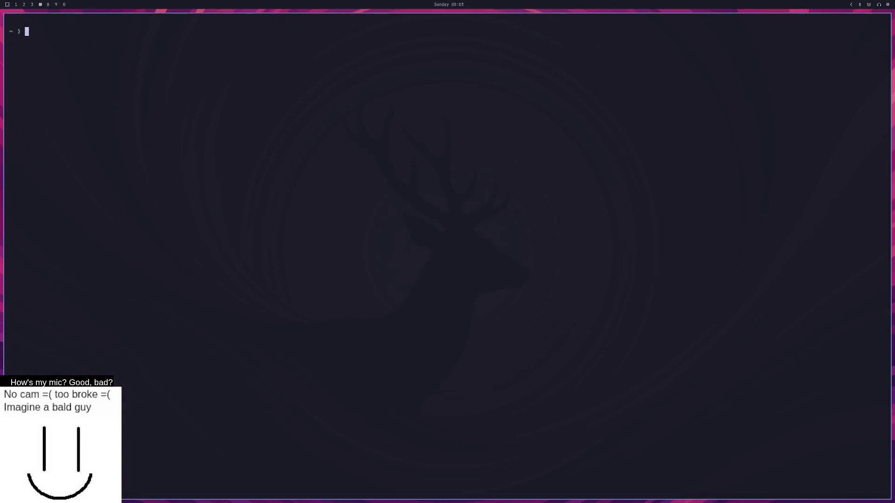
text(games/friend-slop-prototype-1/)
key(Return)
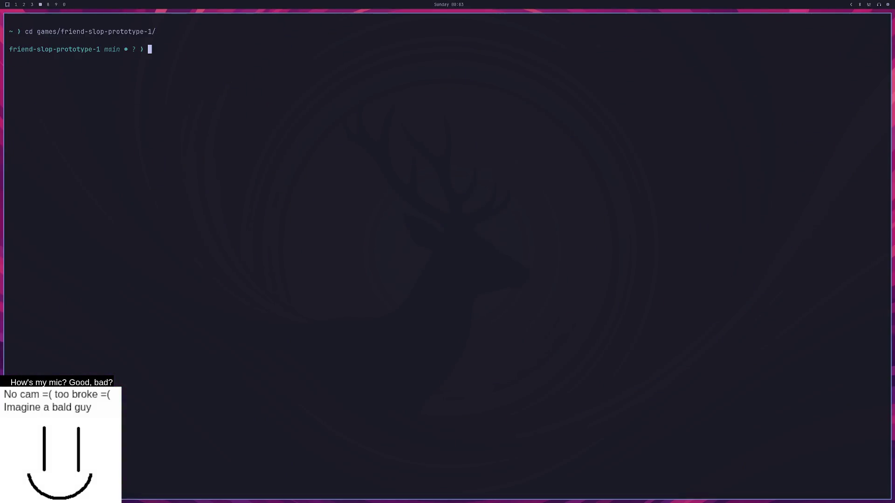
key(Return)
key(Return)
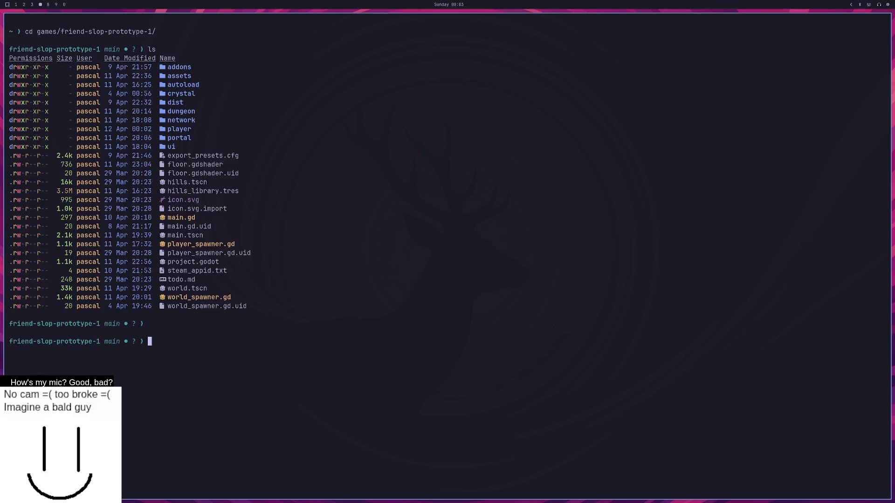
text(t add .)
key(Return)
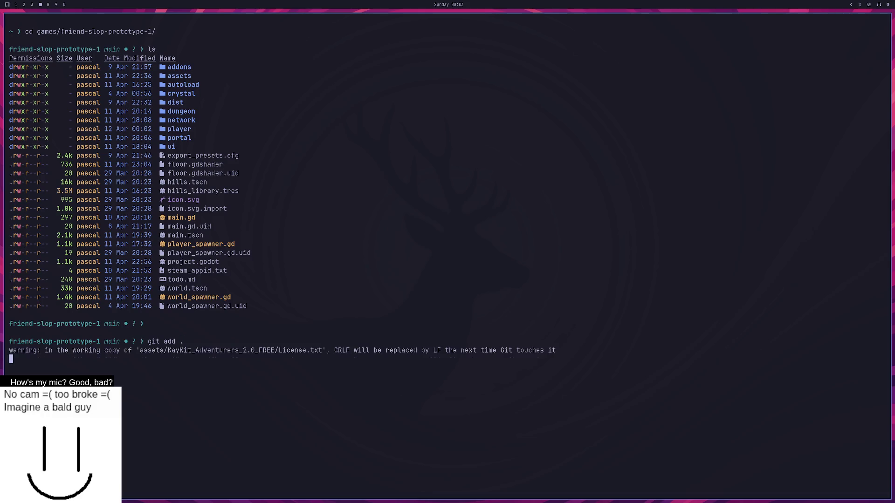
Step: Commit with message 'added model to player', push, and return to the Godot editor
text(git commit -m :)
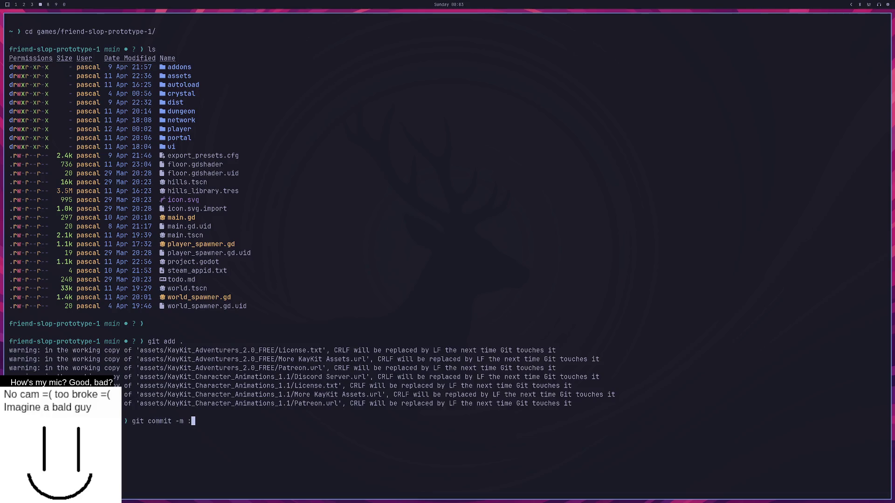
key(BackSpace)
text(added model to pl)
text(ayer)
key(Return)
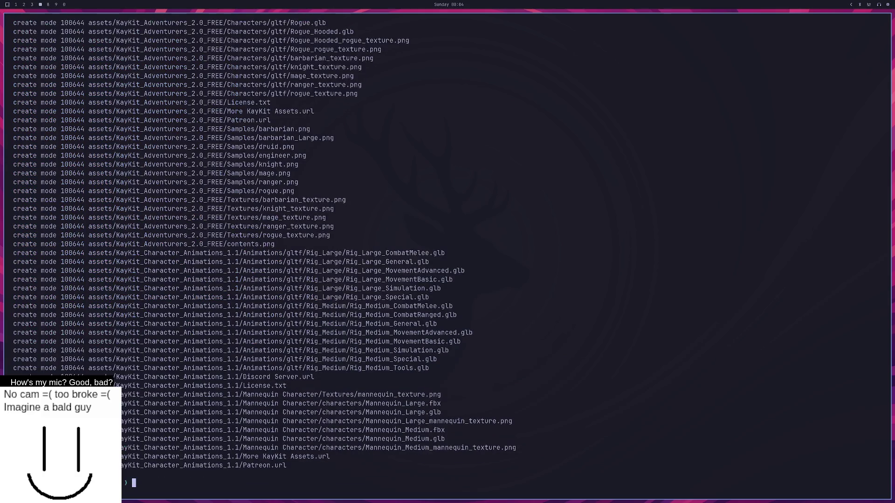
text(it push)
key(Return)
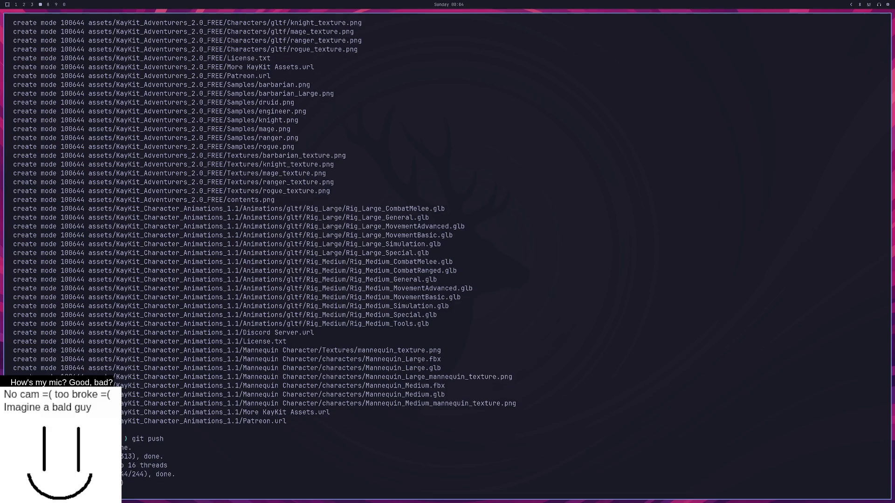
key(super+2)
key(super+3)
key(super+2)
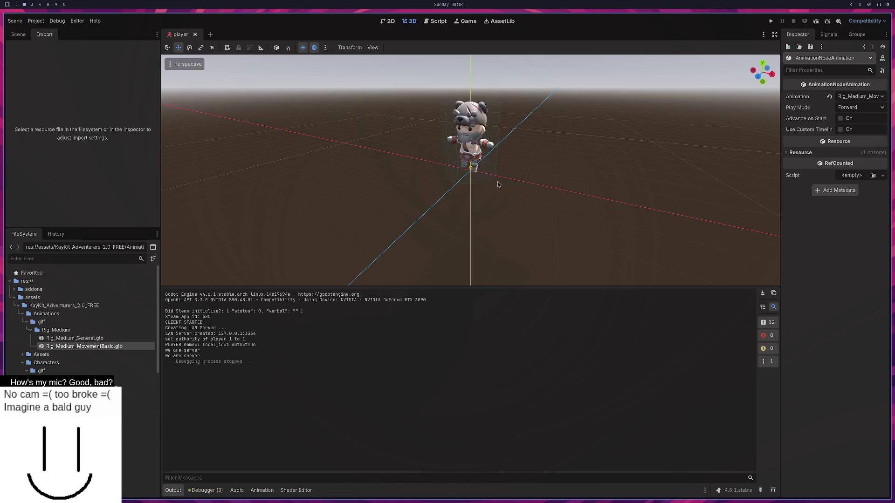
Step: Skim the Godot docs in the browser, glance over the player scene, then go to Neovim
key(super+1)
scroll(582, 285, down, 15)
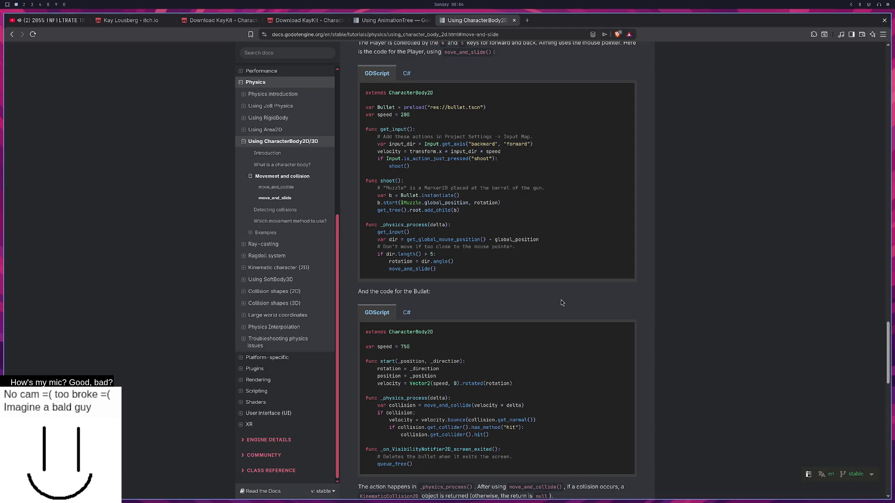
key(super+2)
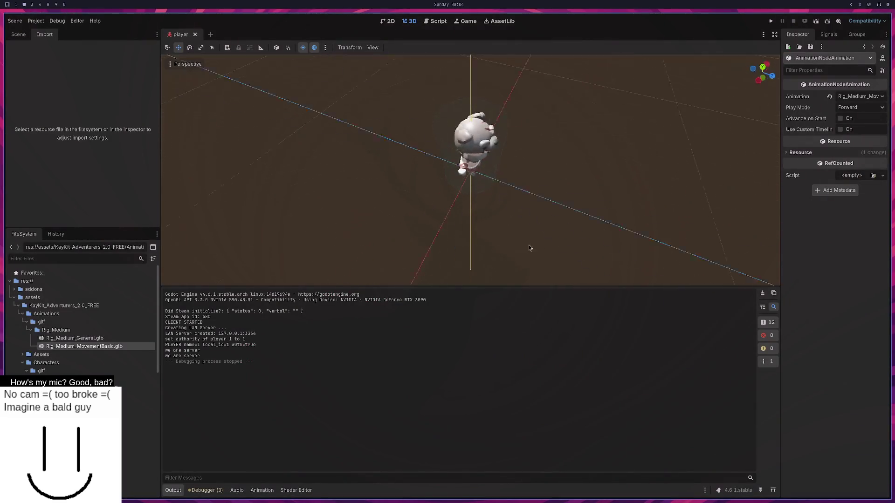
scroll(589, 203, down, 3)
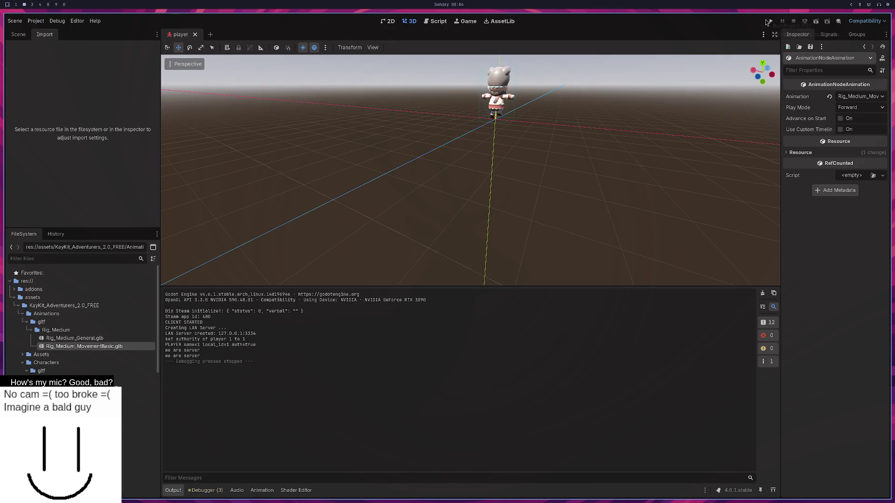
key(super+3)
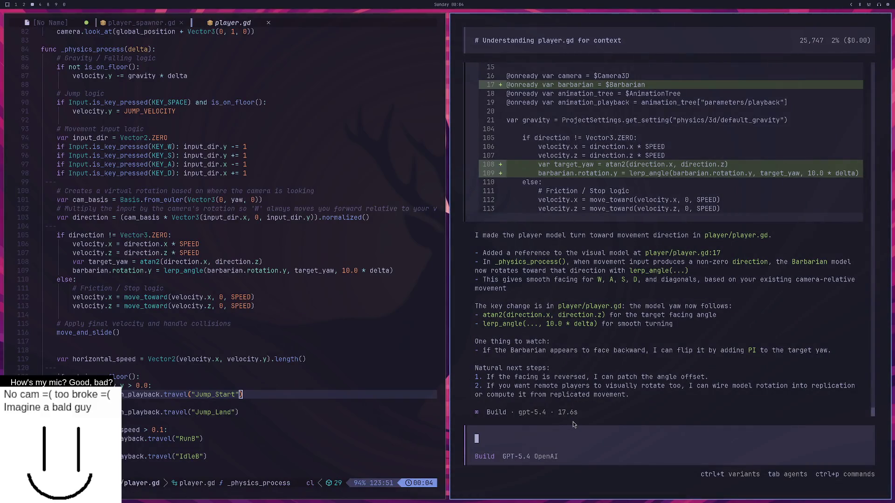
Step: Draft the portal-fix prompt: player is good enough, world at y=0, dungeon around y=-100
key(super+0)
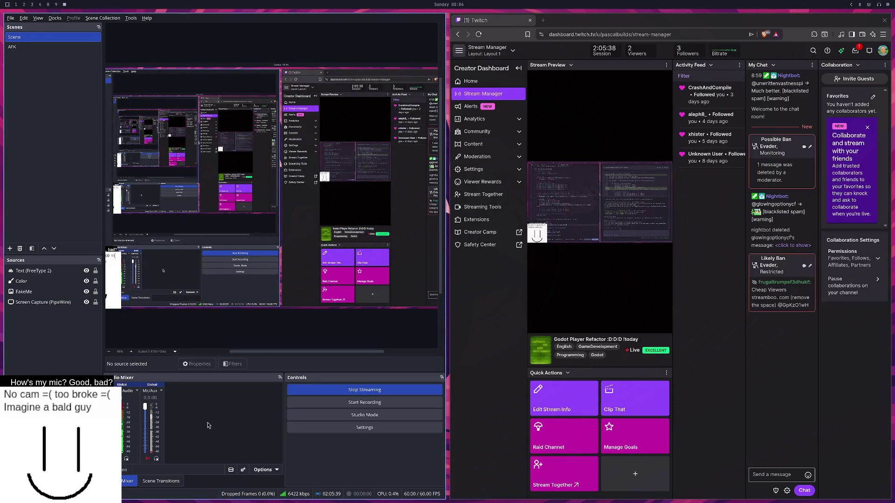
key(super+2)
key(super+3)
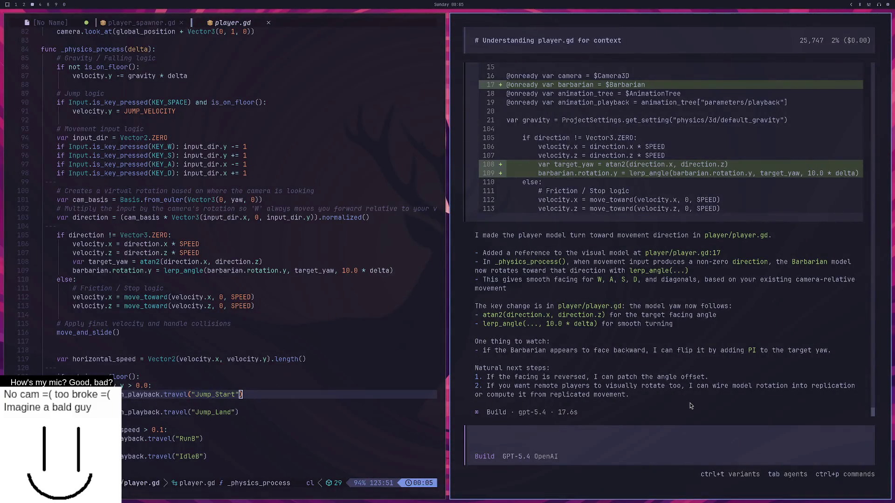
text(kaz os player is g)
text(ood enoug hfor now)
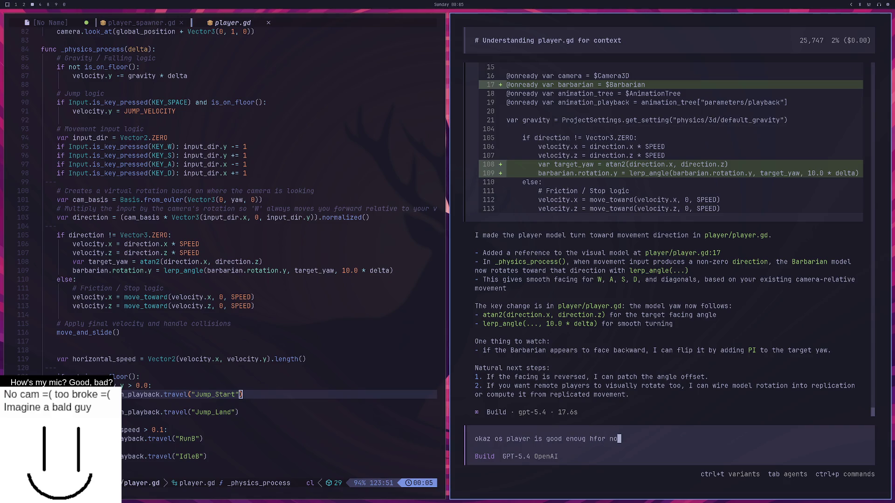
text(. )
text(now we need to fix )
text(the portal. the pota)
text(l in itself works)
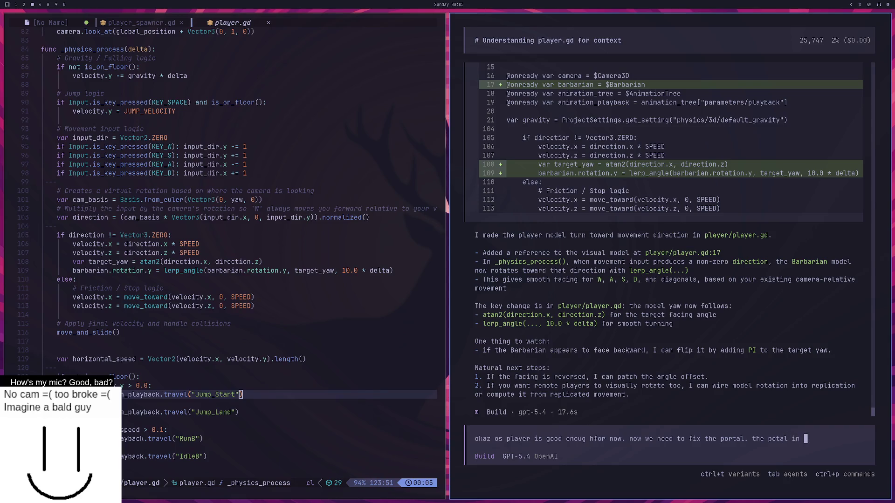
text( like we load an)
text(d depsawn and shit the c)
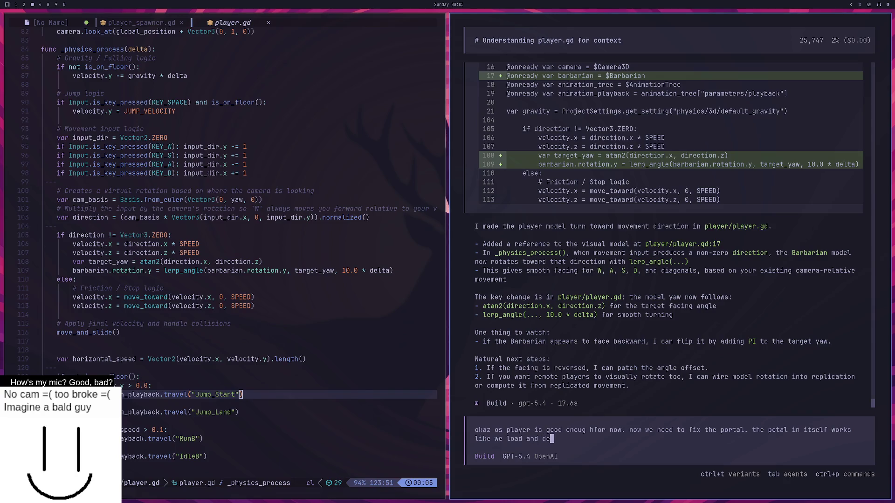
text(orrect worlds one thi)
text(ng that doesnt work is)
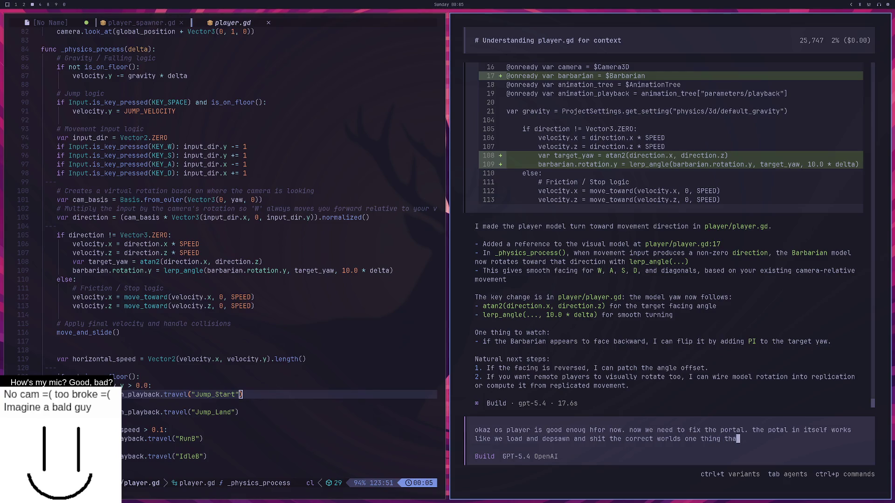
text( the player t)
text(eleportation.)
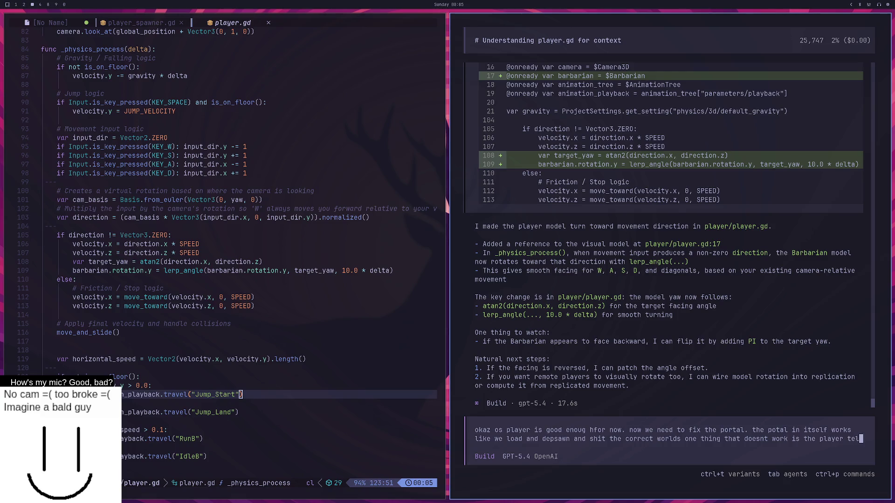
key(shift+Return)
key(shift+Return)
key(shift+Return)
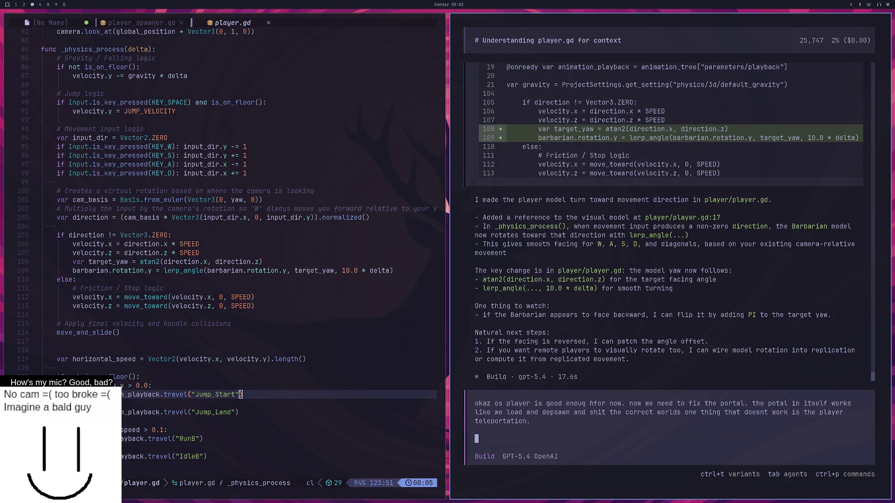
text(we currentl have world at y)
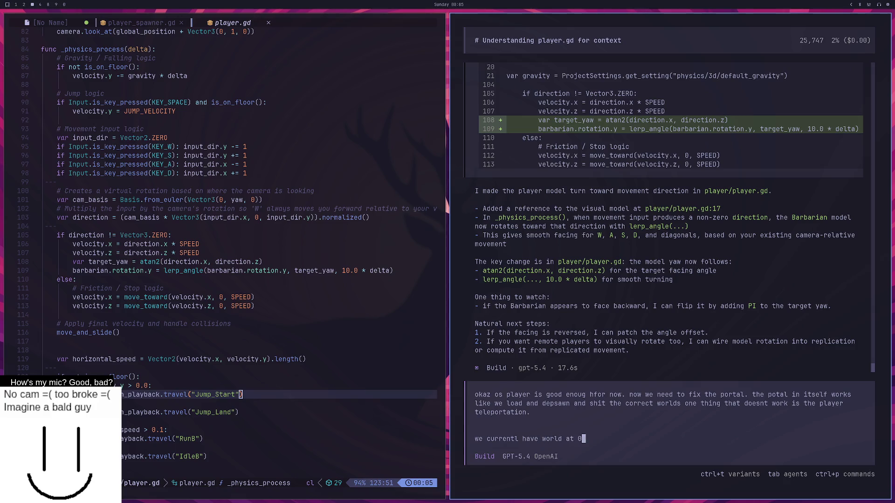
text(=0 b)
text(ut dungeon is at)
key(BackSpace)
key(BackSpace)
key(BackSpace)
key(BackSpace)
key(BackSpace)
key(BackSpace)
text(should be be)
text(it at like y)
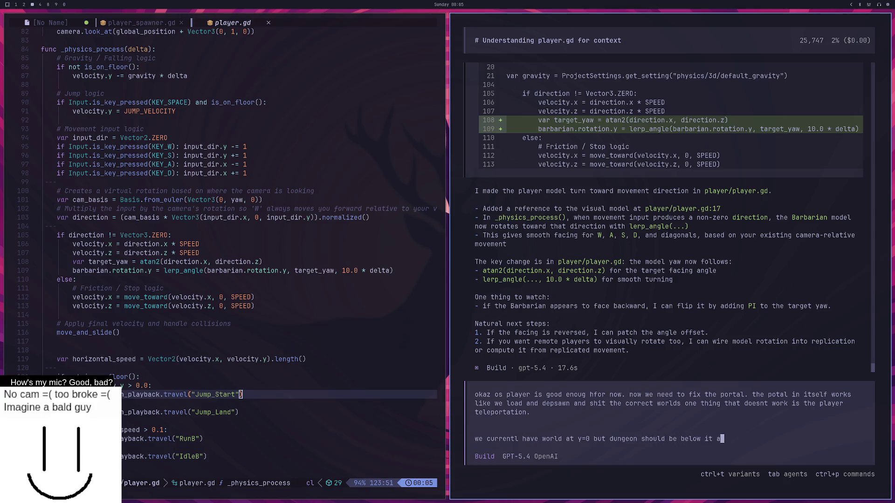
text(=-)
text(100)
text( or so. t)
text(he philosophy her)
text(e is that we have one)
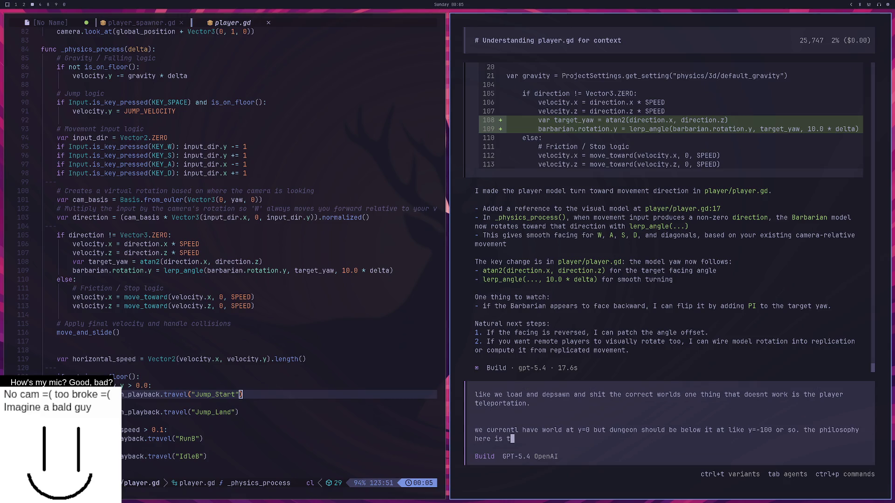
text( globa lworld and ev)
text(erything e)
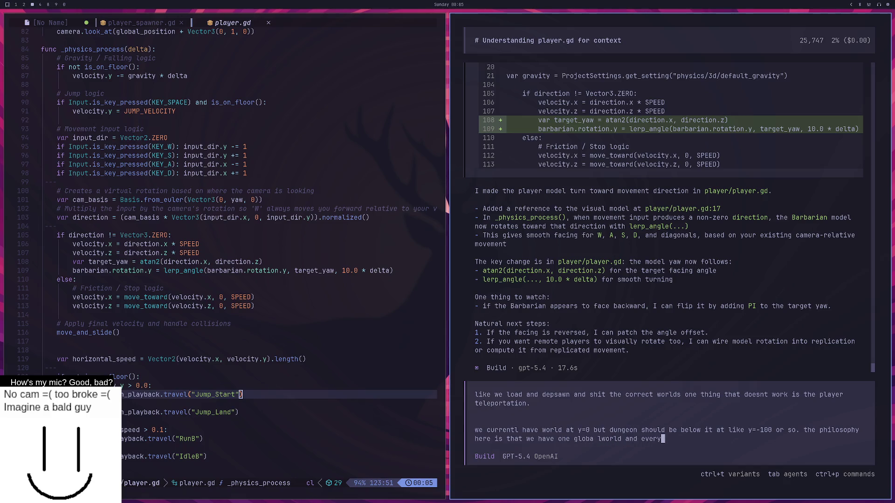
text(xists in this global w)
text(orld.)
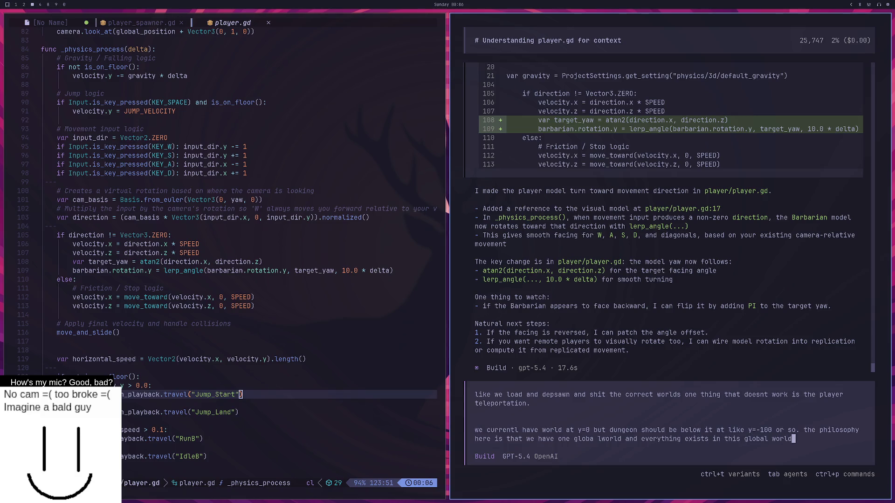
Step: Add the question about teleporting players to the correct coordinates, send it, and switch to workspace 5
key(shift+Return)
key(shift+Return)
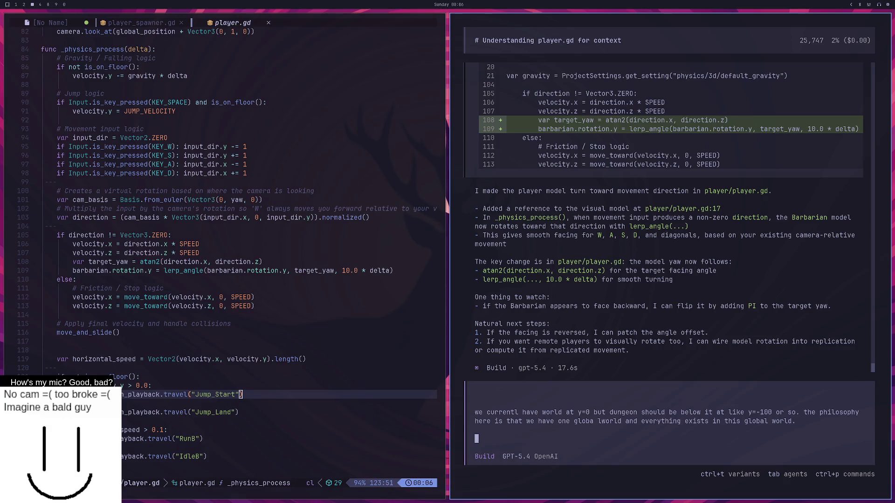
text(yolo)
key(BackSpace)
key(BackSpace)
key(BackSpace)
text(we might add )
text(masks and shi)
text(t for each later on)
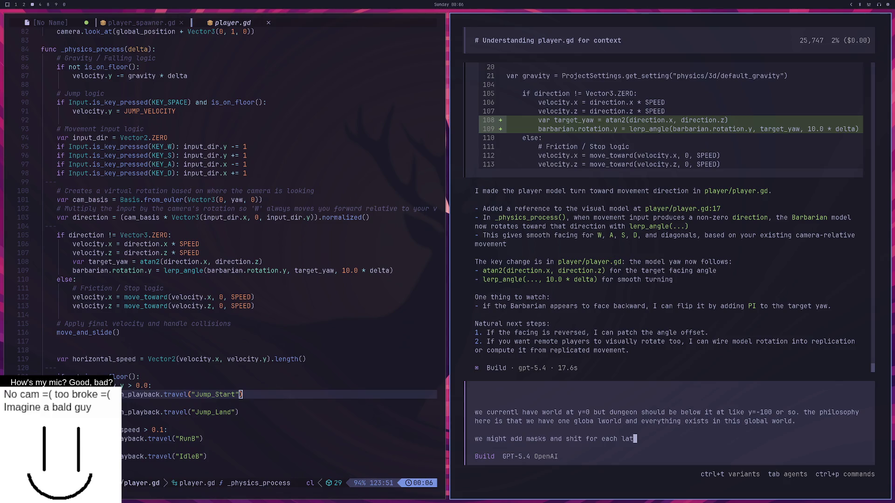
text(. but th)
text(is means that if we tak)
text(e th teleprot we nee)
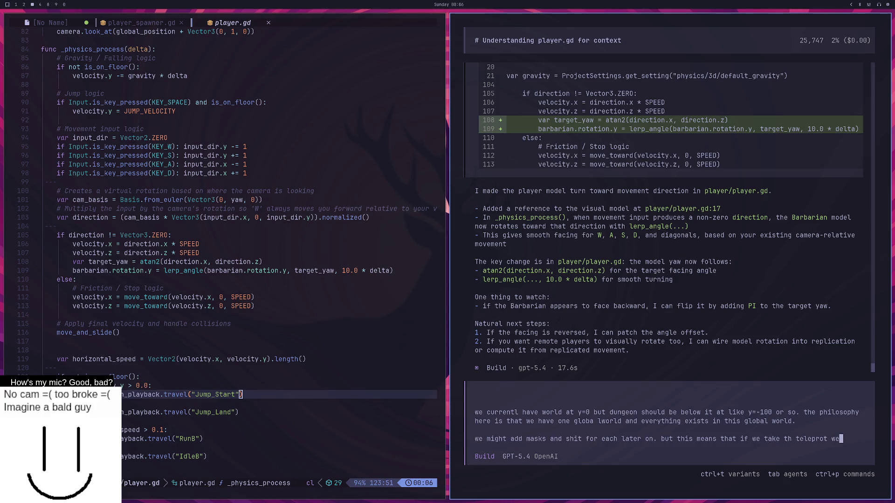
text(d to teleprot the )
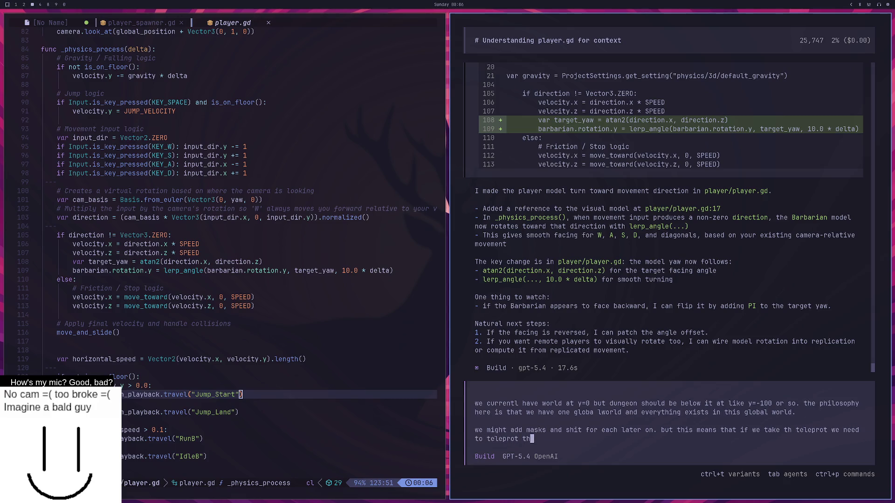
text(player at the )
text(corret c)
text(oordinates or whatever,)
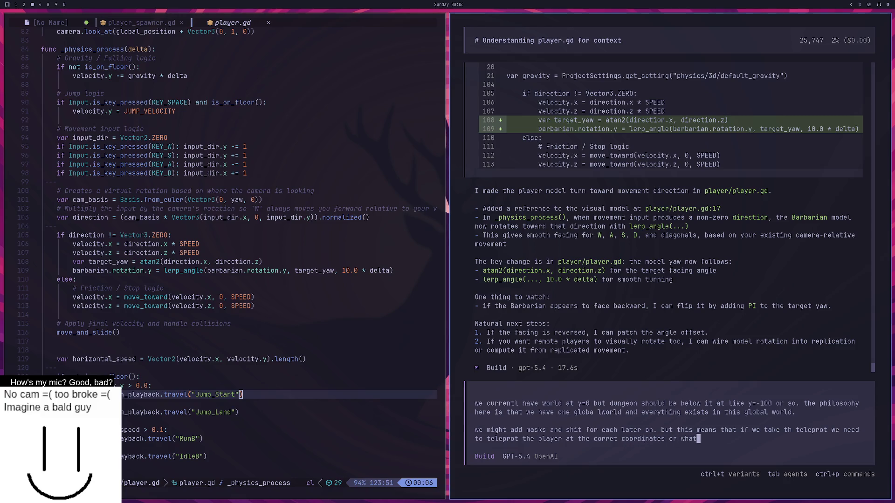
text( whatst he be)
text(st way todo thi)
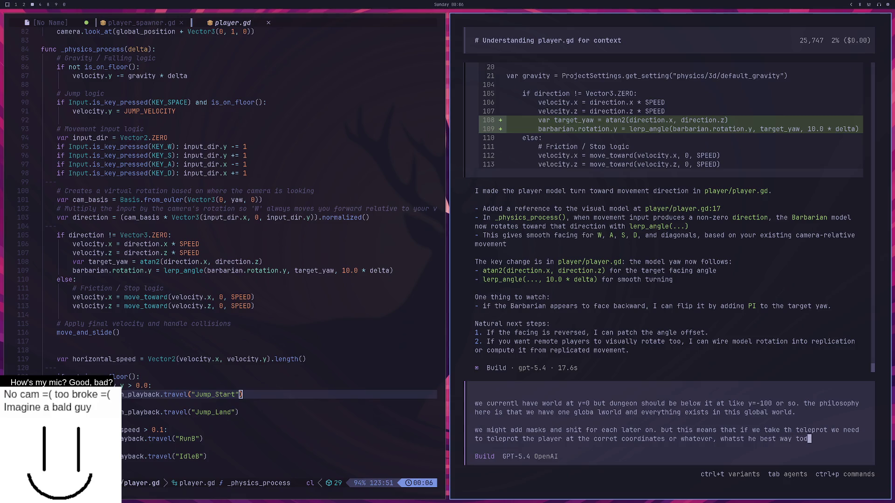
text(s?)
key(Return)
key(super+5)
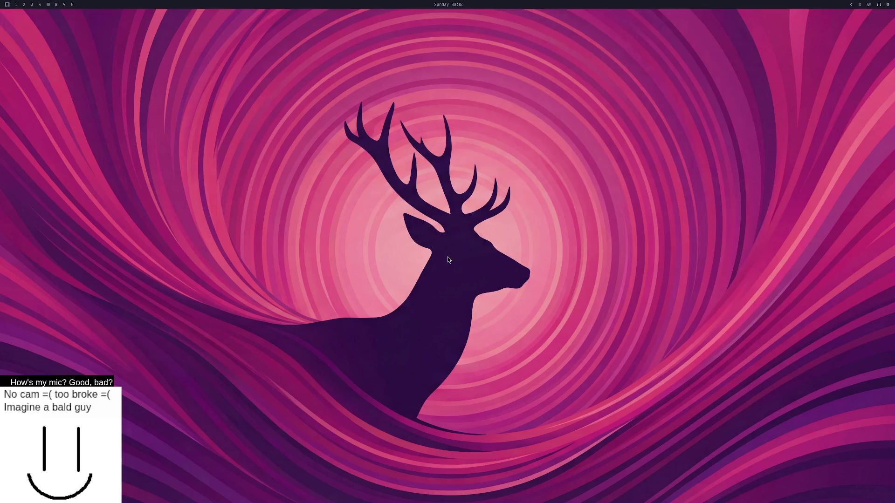
Step: Post 'the best way to teleport a chracter to a specific position?' in Discord's #quick-help channel
key(super+8)
text(what-s the best)
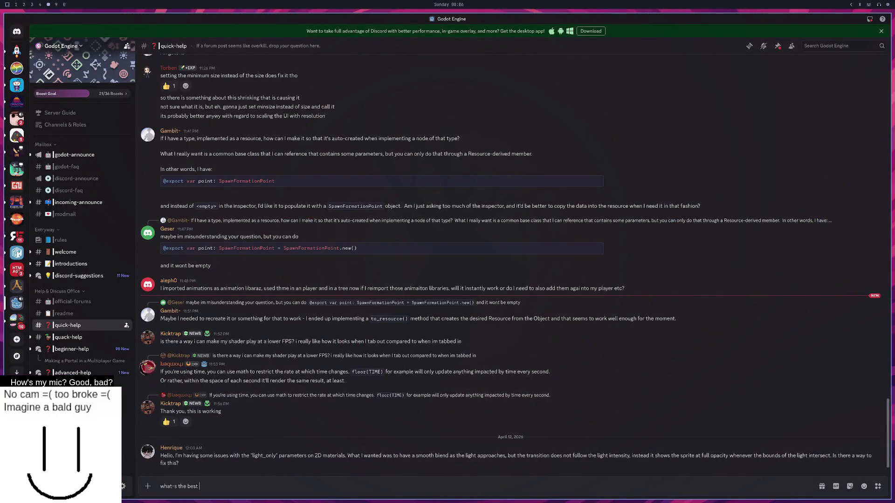
key(BackSpace)
key(BackSpace)
key(BackSpace)
key(BackSpace)
text(the best way to tel)
text(eport a chracter)
text( to a specific )
text(position)
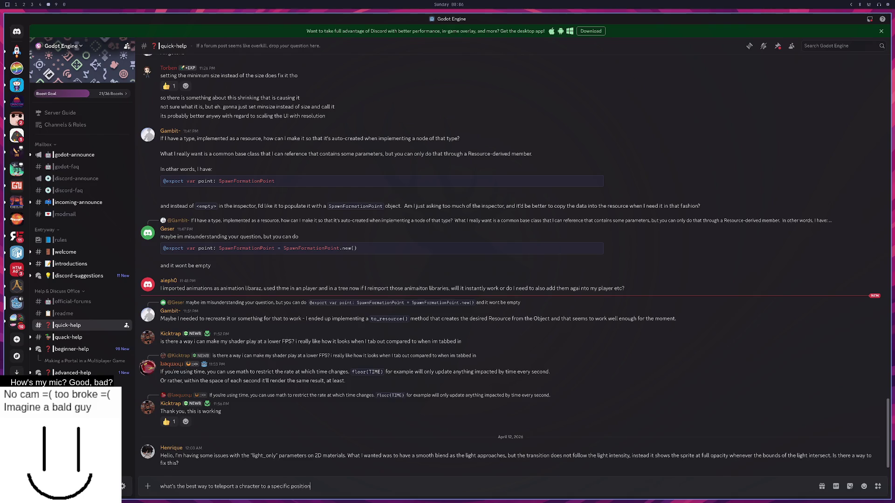
text(?)
key(Return)
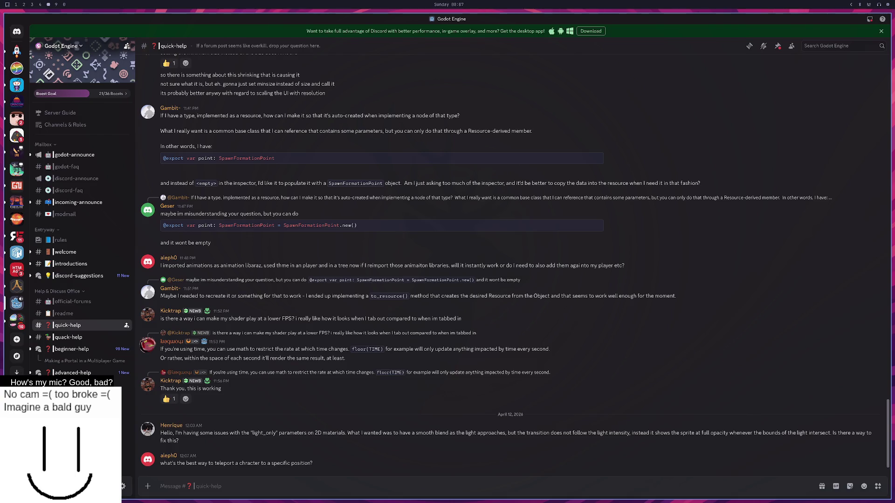
Step: Search Google for 'teleport player godot' in a new browser tab
key(super+4)
key(super+2)
key(super+4)
key(super+3)
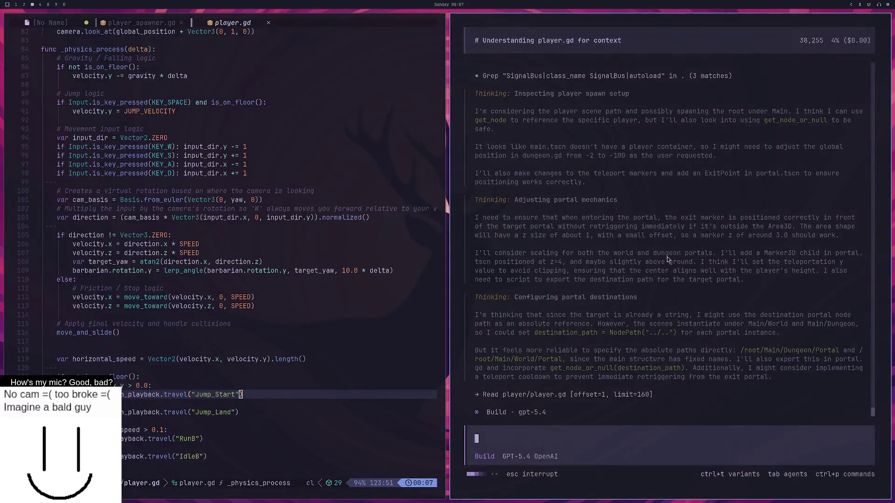
key(super+1)
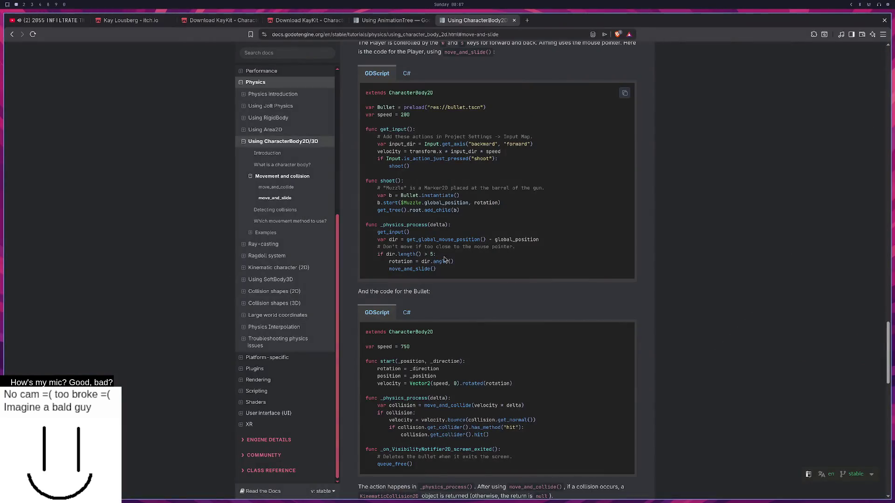
key(ctrl+t)
text(teleport player godot)
key(Return)
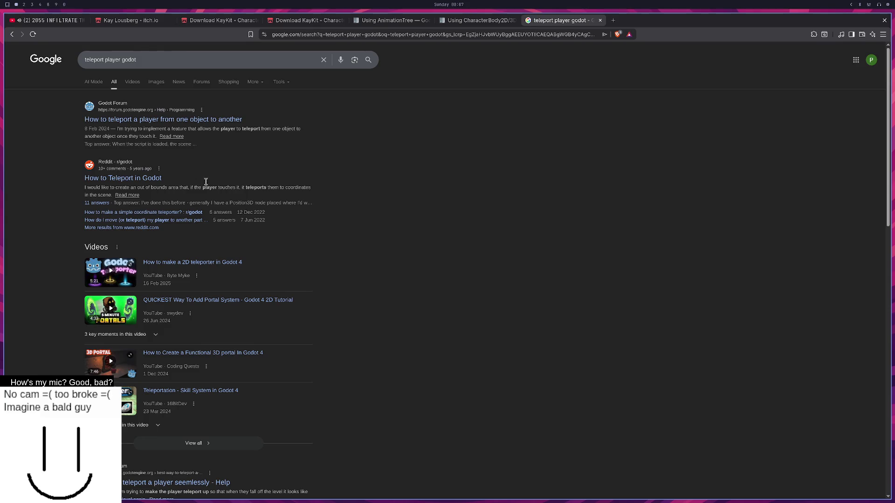
Step: Read through the Godot Forum thread on teleporting a player
click(196, 121)
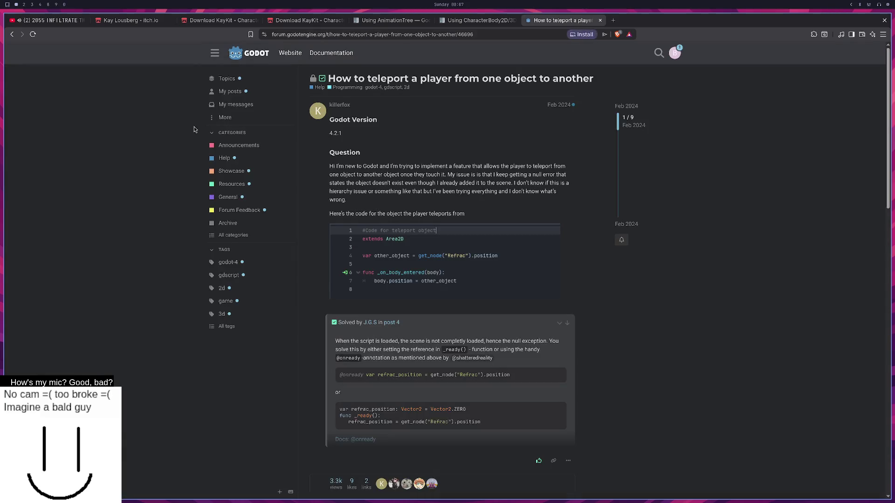
scroll(143, 167, down, 3)
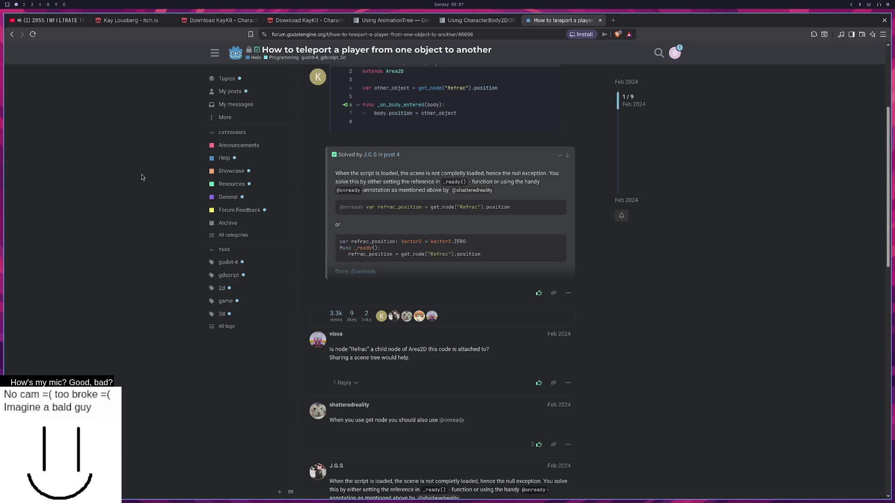
scroll(130, 184, down, 3)
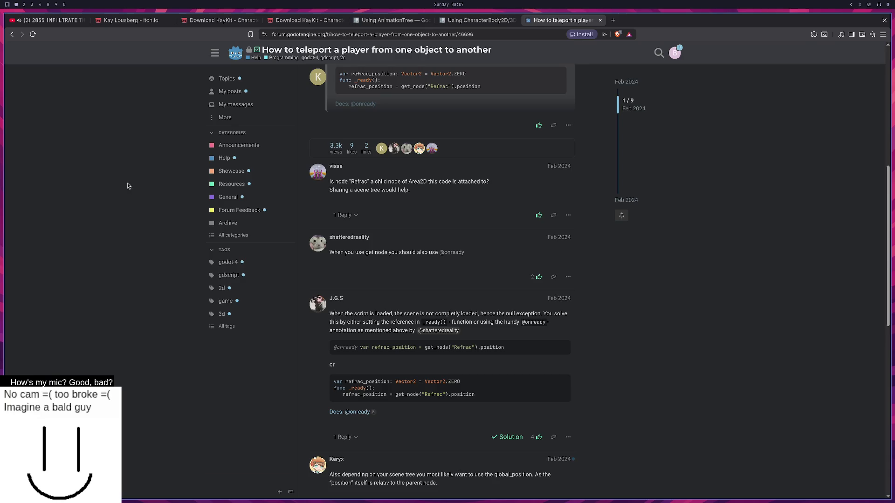
scroll(123, 191, down, 3)
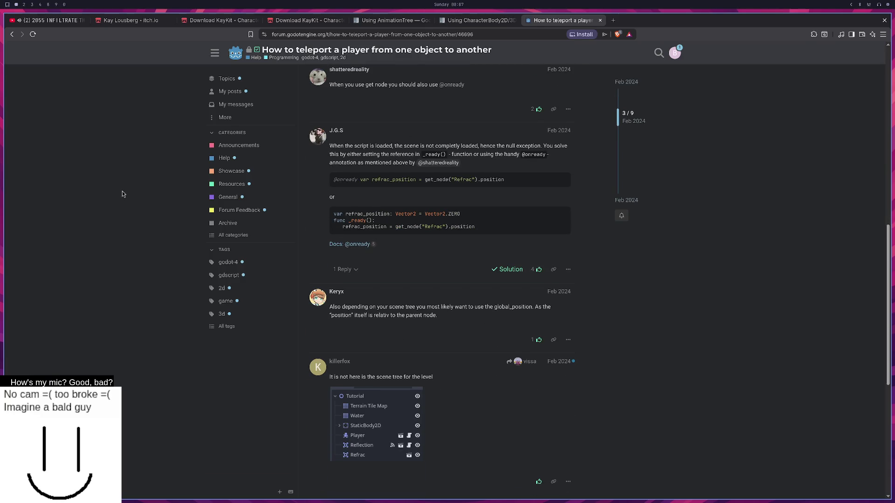
scroll(120, 194, down, 4)
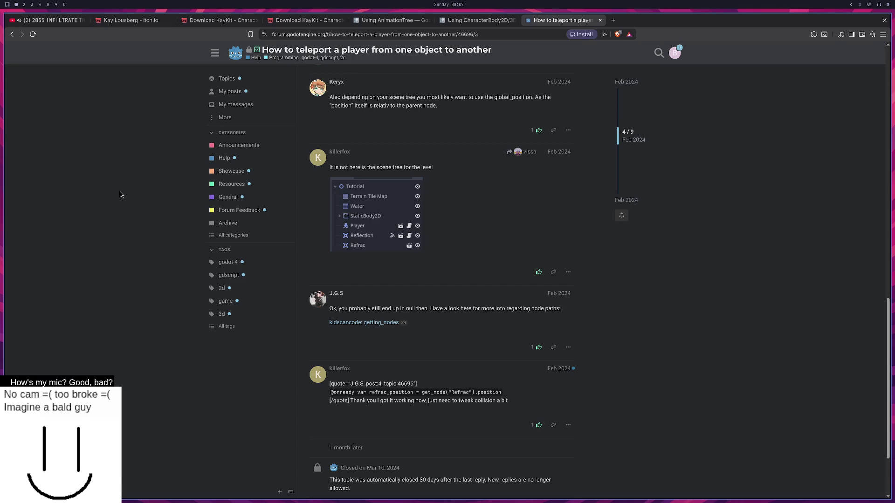
scroll(119, 192, down, 3)
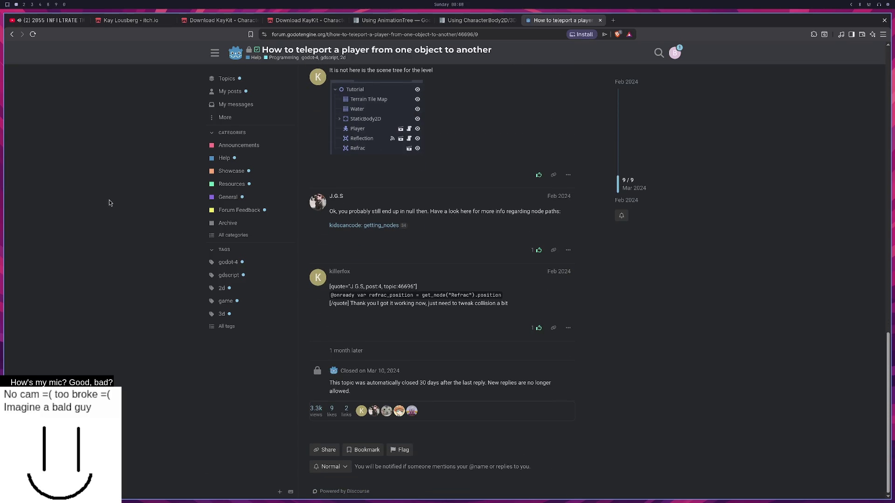
Step: Check the Reddit thread 'How to Teleport in Godot', then open the 'Best way to teleport a player seemlessly' thread
key(alt+Left)
click(135, 198)
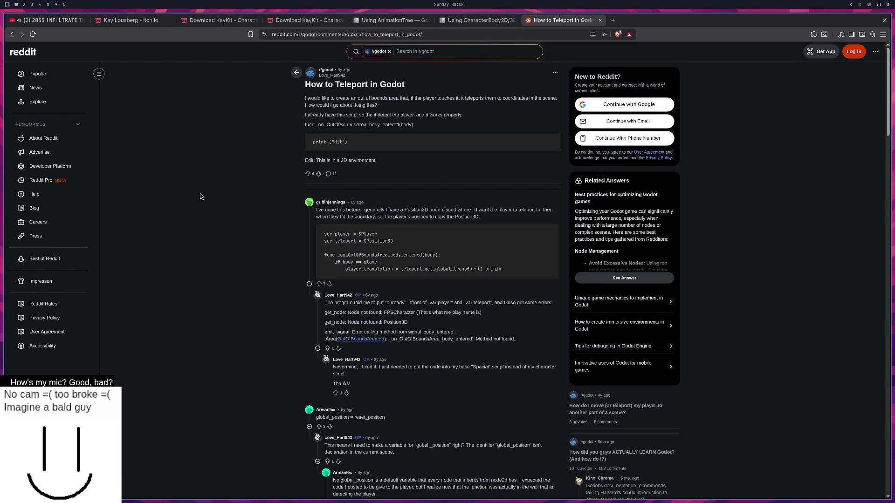
key(alt+Left)
scroll(400, 267, down, 2)
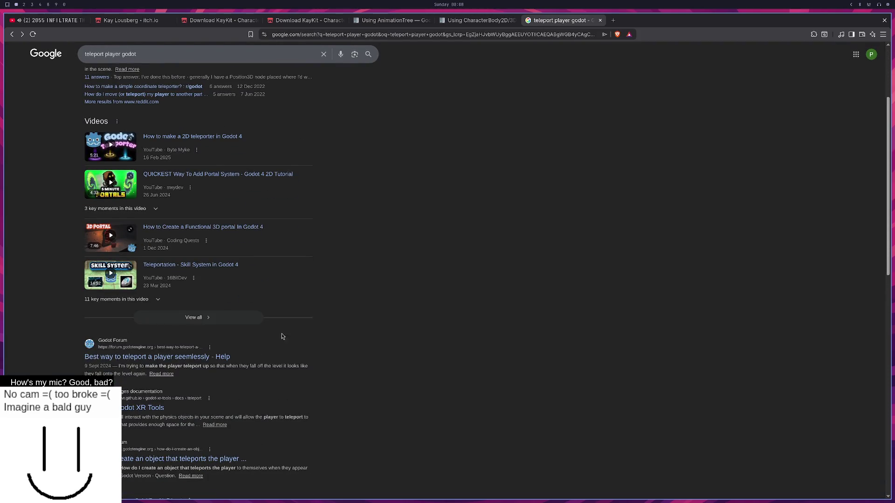
click(203, 360)
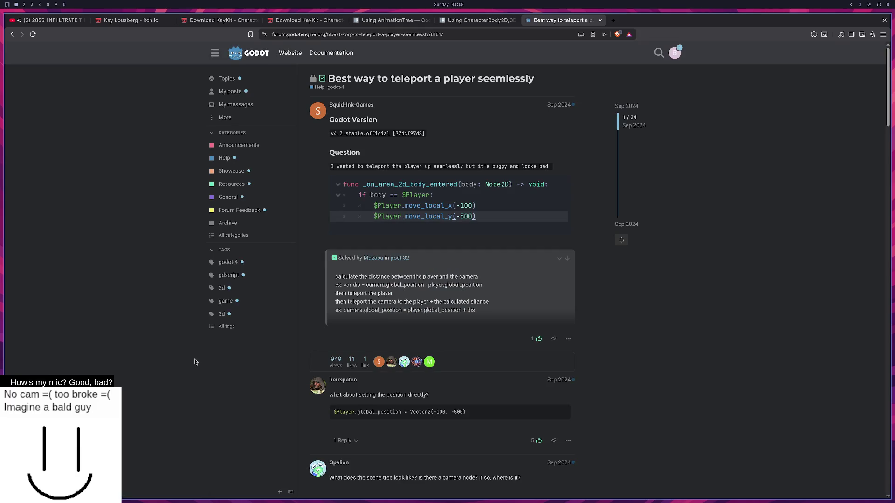
scroll(192, 361, down, 3)
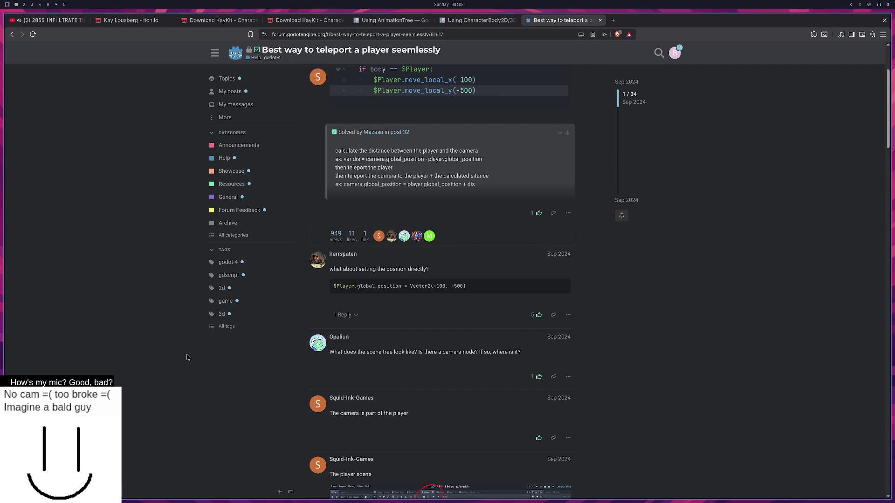
key(super+2)
key(super+3)
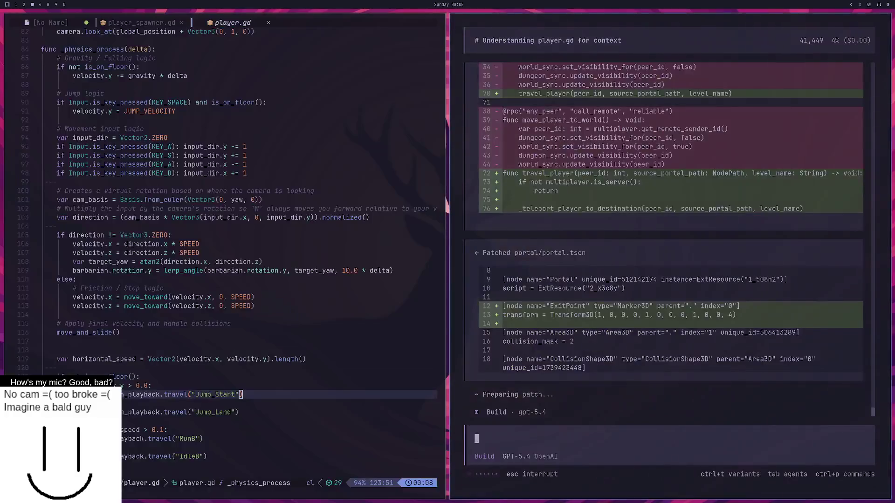
Step: Abort the agent's unfinished patch and tell it not to implement anything and to undo its changes
text(1)
key(Escape)
key(Tab)
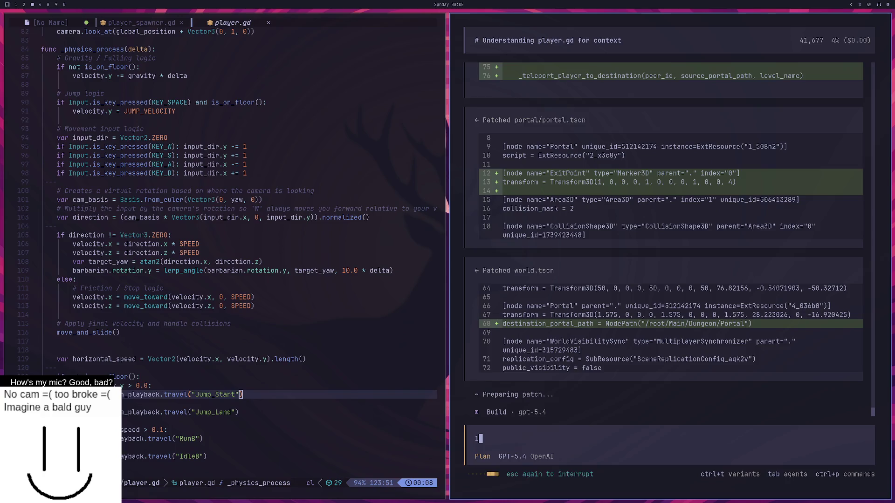
key(Escape)
key(BackSpace)
text(BRO DONT IMPLEME)
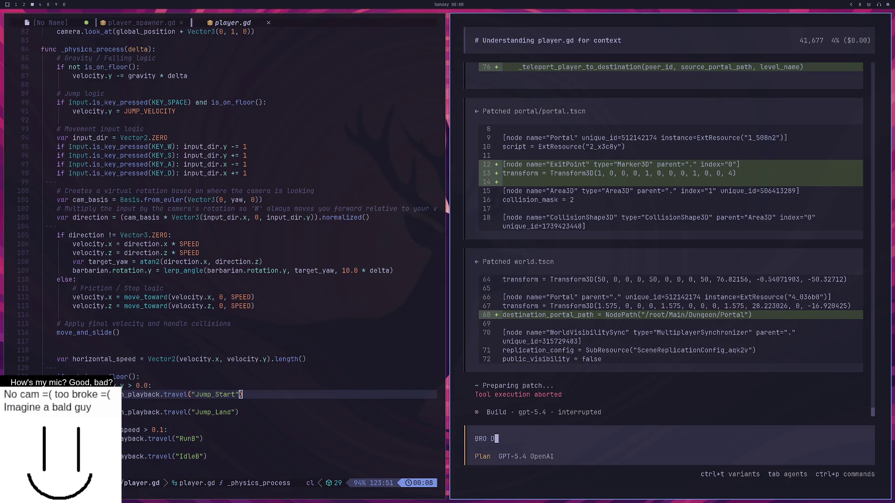
text(NT ANYTHING YOU RETARD)
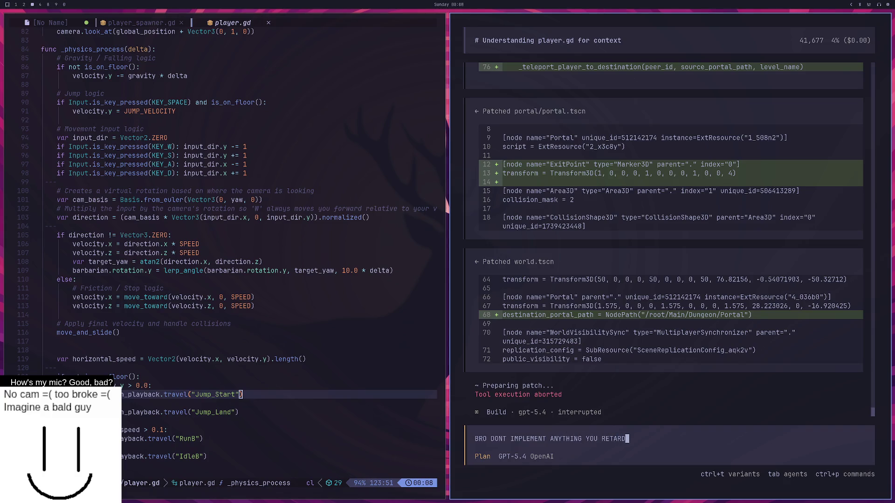
text( UN)
text(DO WHAT YOU DID)
key(Return)
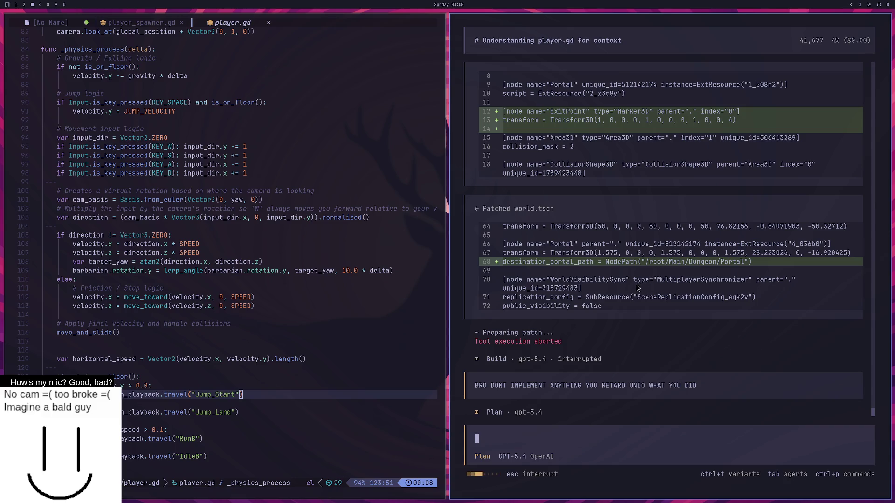
Step: Review the agent's edited-file list, then switch to Build mode and send 'CHANGE IT BACK'
scroll(634, 286, up, 5)
scroll(633, 296, up, 10)
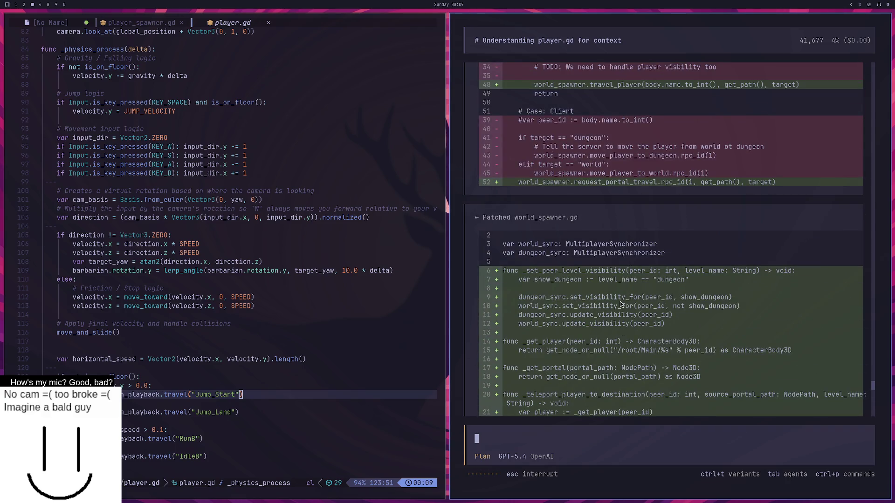
scroll(614, 305, down, 4)
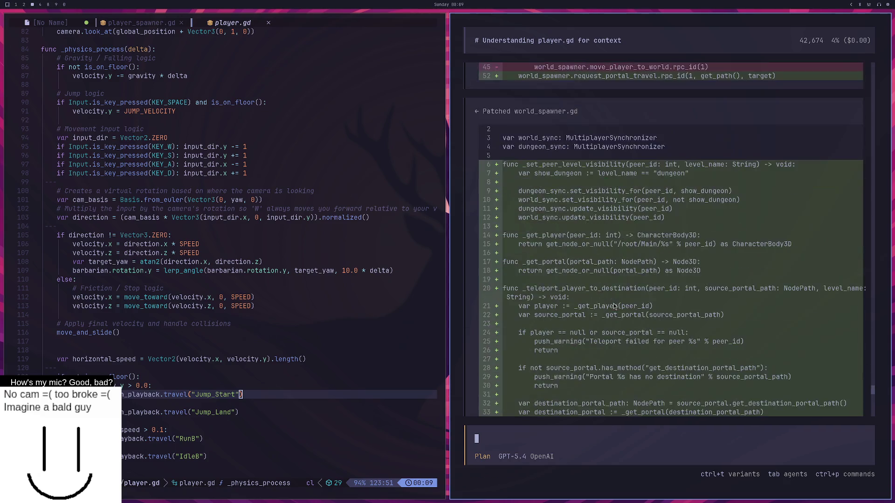
scroll(613, 306, down, 15)
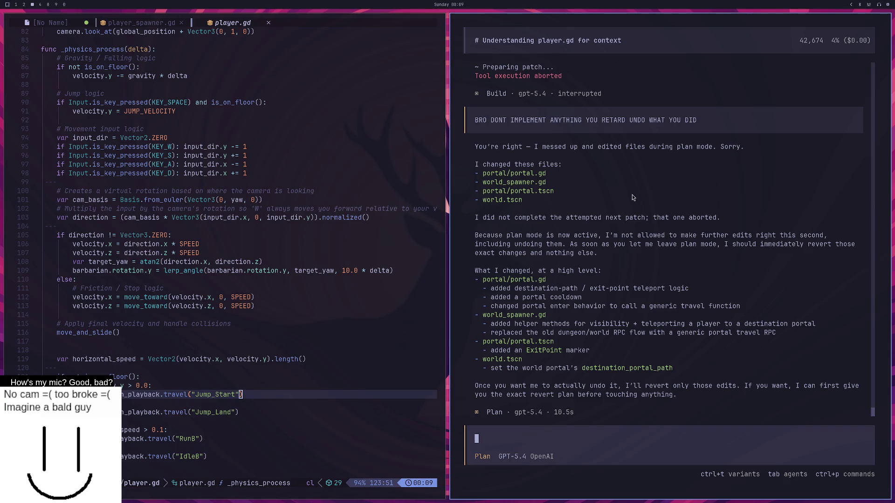
key(Tab)
text(CHANGE IT BAC)
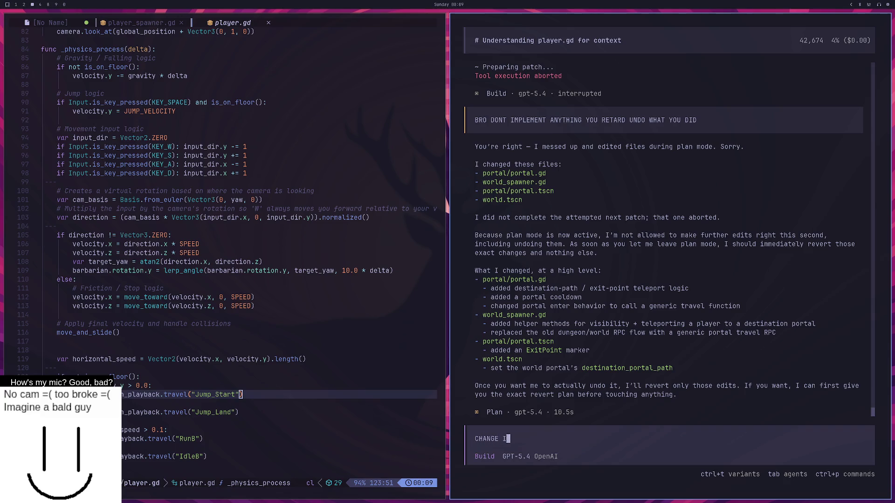
text(K)
key(Return)
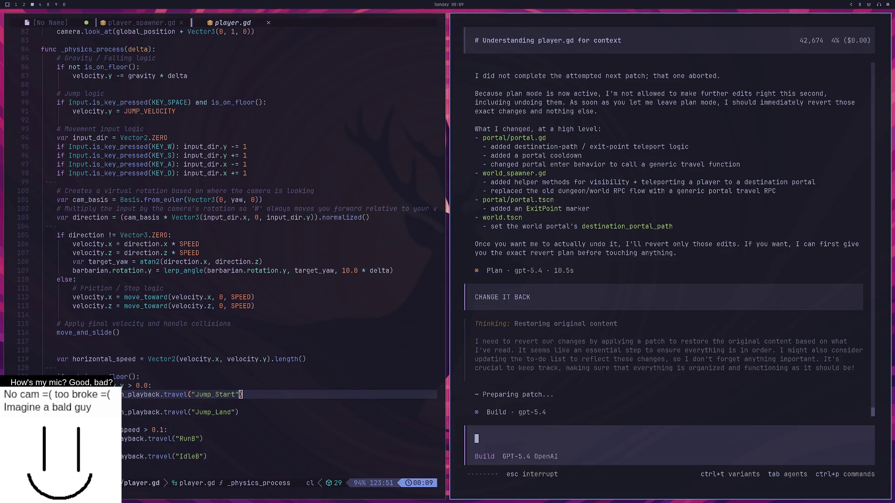
key(super+4)
Step: Run git status in the terminal to list the modified files
text(GIT STATUS)
key(BackSpace)
key(BackSpace)
key(BackSpace)
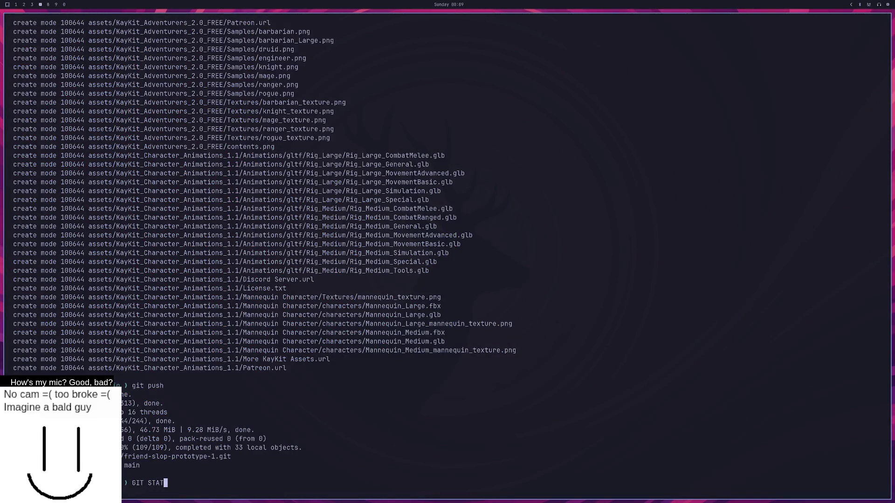
text(git status)
key(Return)
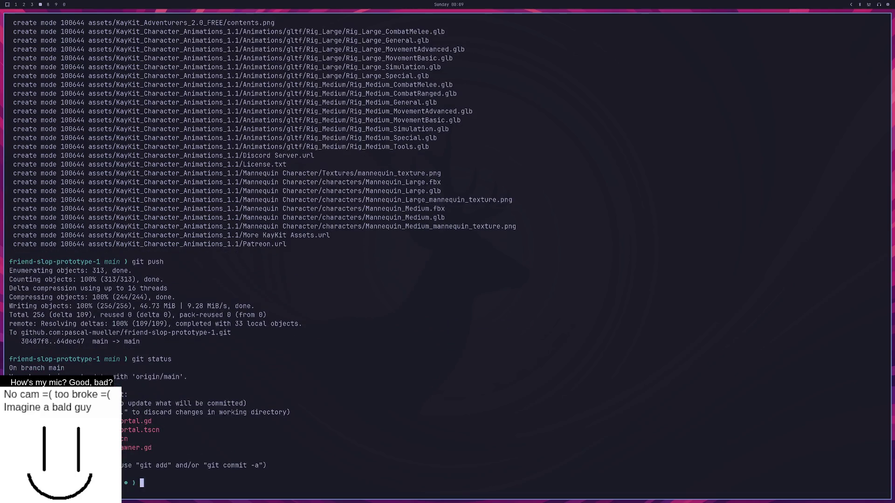
Step: Interrupt the agent's revert and ask it to git reset, since the last commit is good
key(super+2)
key(super+3)
text(j)
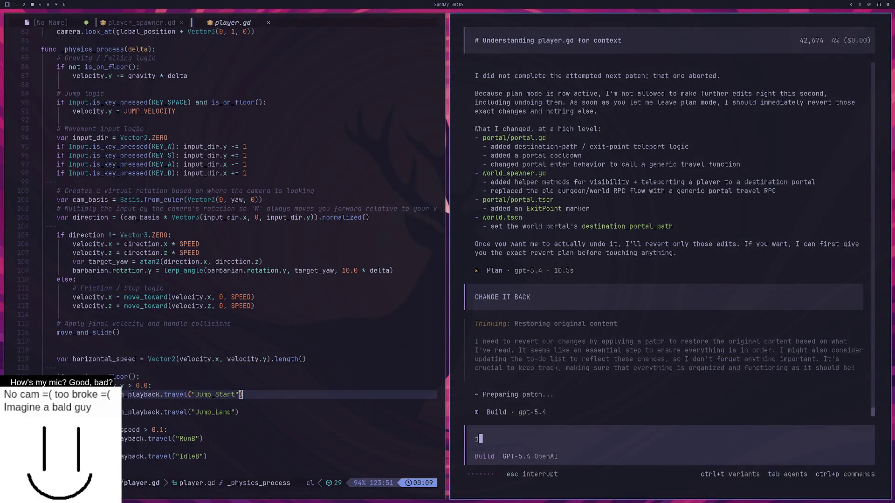
key(Escape)
key(Escape)
text(ust do a git reset)
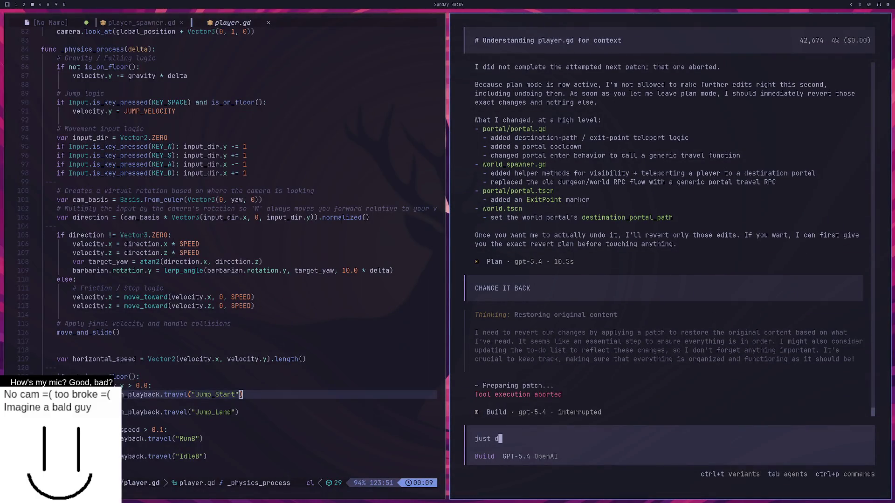
key(Return)
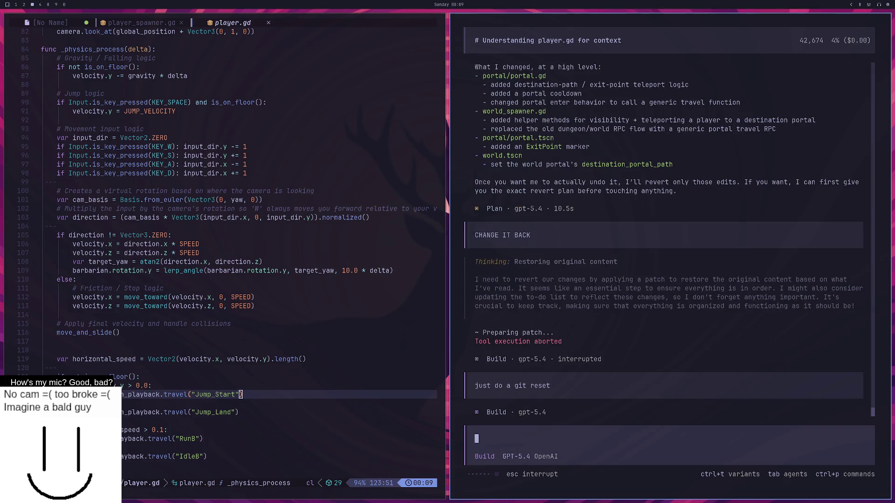
key(Escape)
key(Escape)
key(Up)
key(Right)
key(Right)
key(Right)
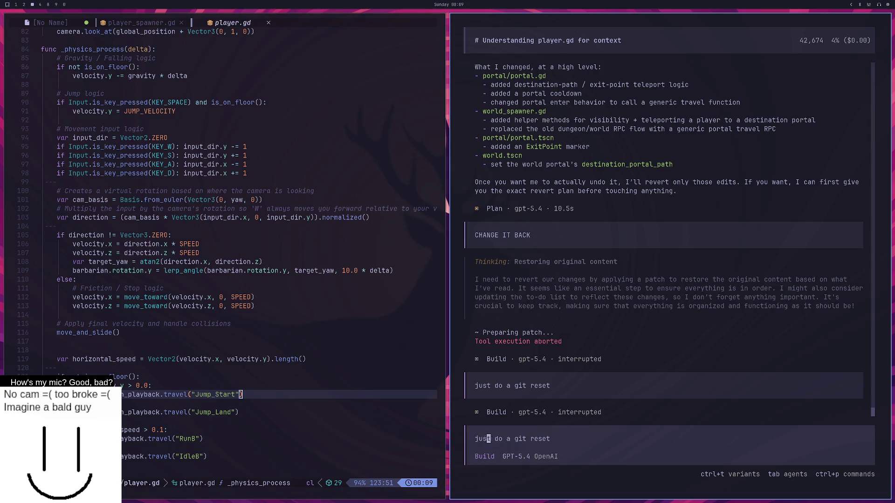
text(the last commit is)
text( good and status)
text( shit is zou asshole)
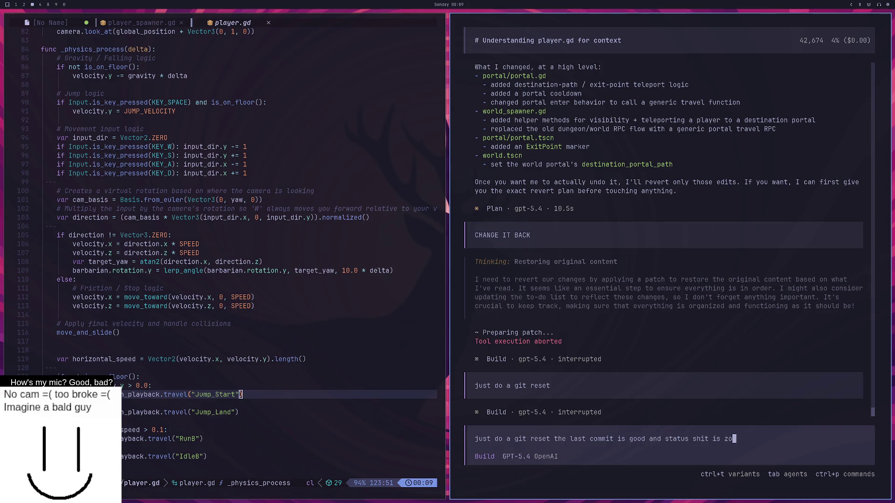
text( doing shit)
key(Return)
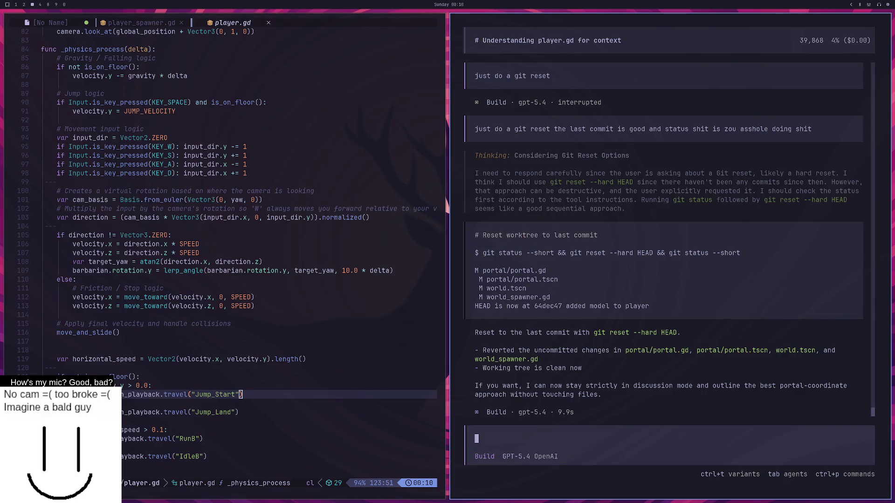
Step: Run git status again to confirm the working tree is clean after the hard reset
key(super+4)
text(git status)
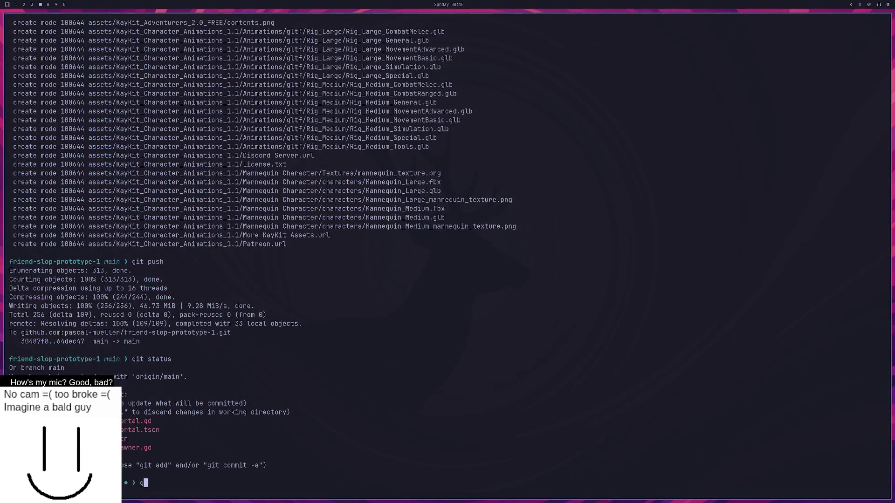
key(Return)
key(super+2)
key(super+1)
key(super+2)
key(super+3)
key(super+4)
key(super+3)
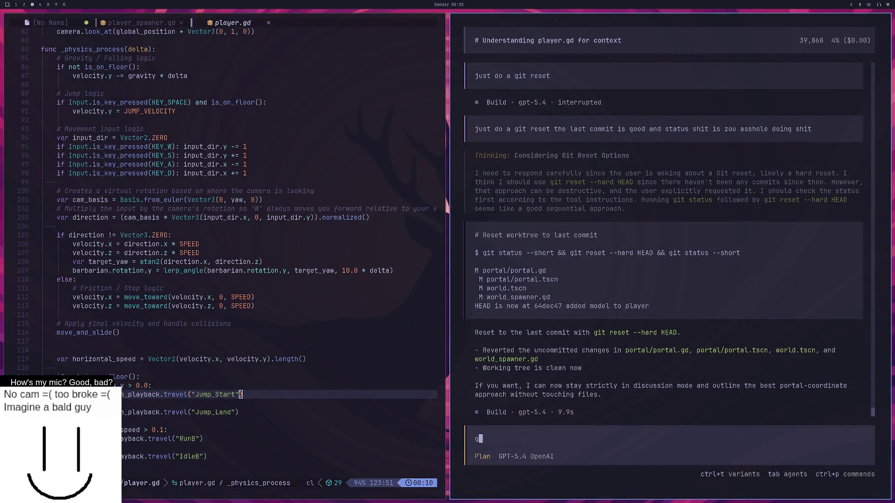
Step: Resend the message describing the world/dungeon heights and broken player teleport, then read the agent's plan
key(Up)
key(Up)
key(Up)
key(Up)
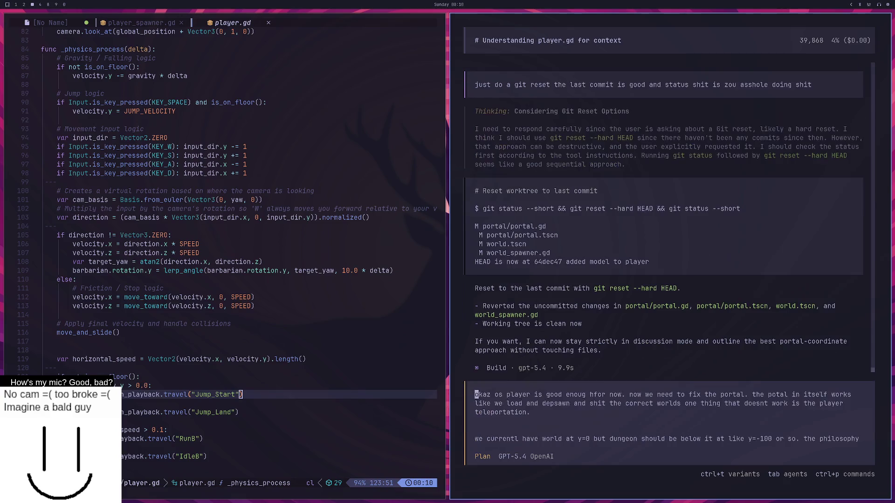
key(Return)
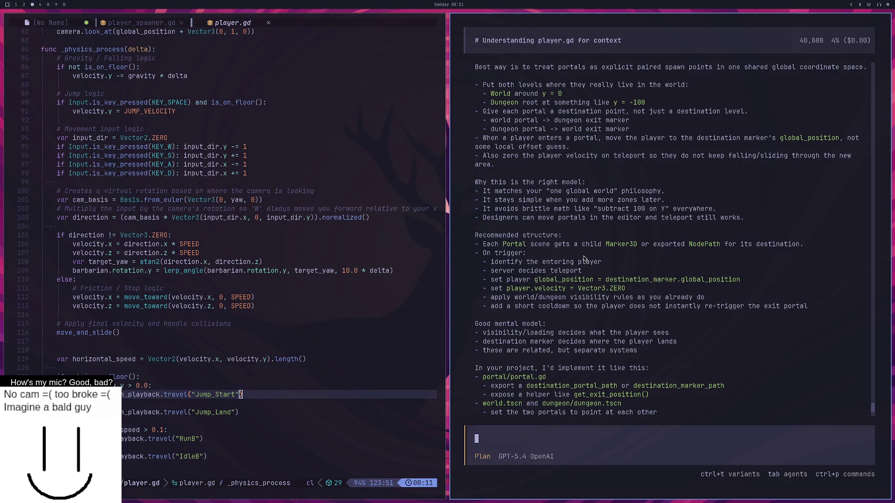
key(super+2)
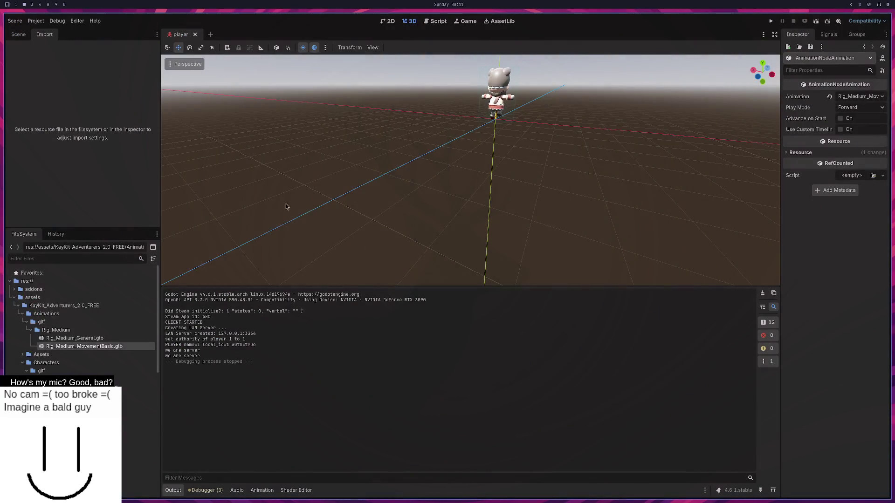
Step: Open portal.tscn via the project quick search
key(alt+shift+o)
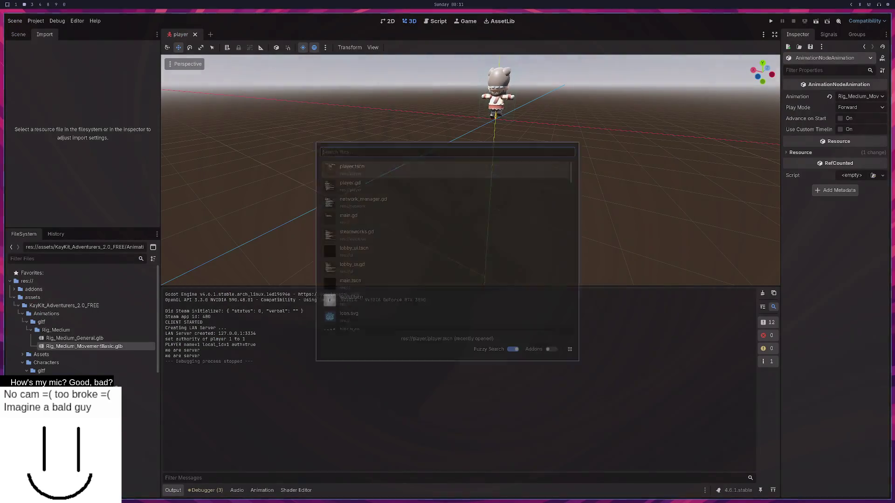
text(por)
key(Down)
key(Return)
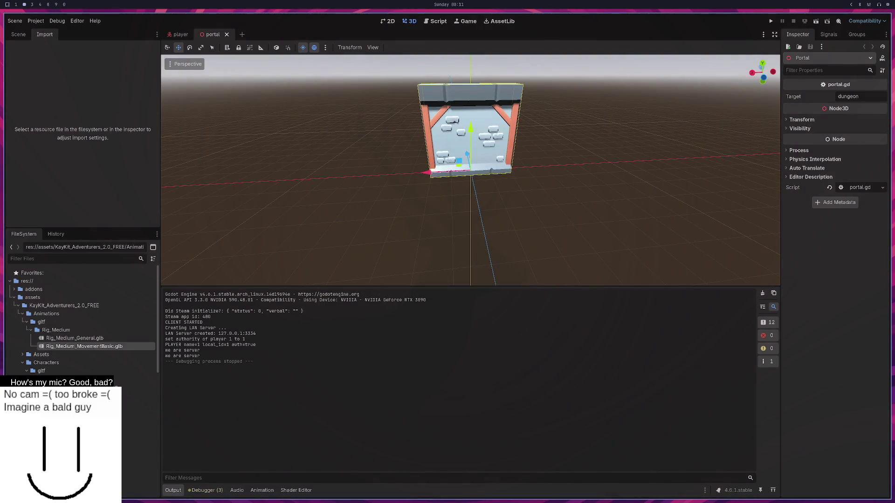
drag(410, 177, 393, 176)
scroll(393, 175, down, 3)
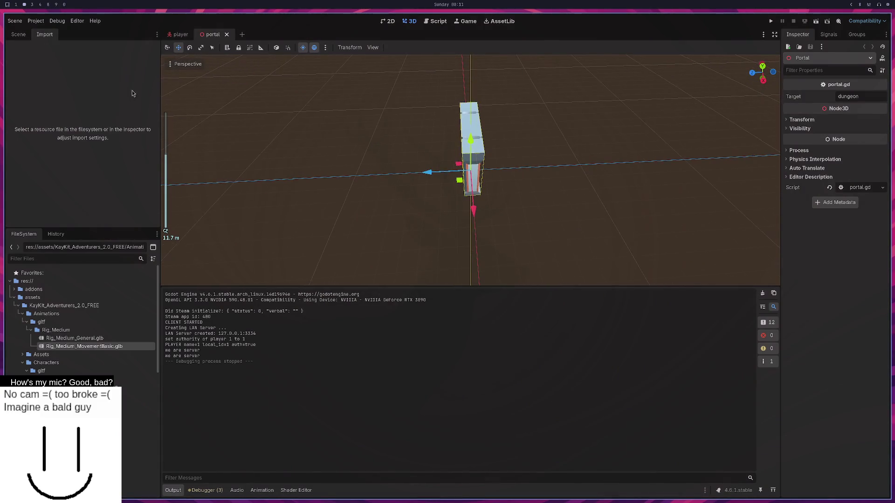
Step: Add a Marker3D child under the Portal node, move it along its blue axis, and save
click(18, 34)
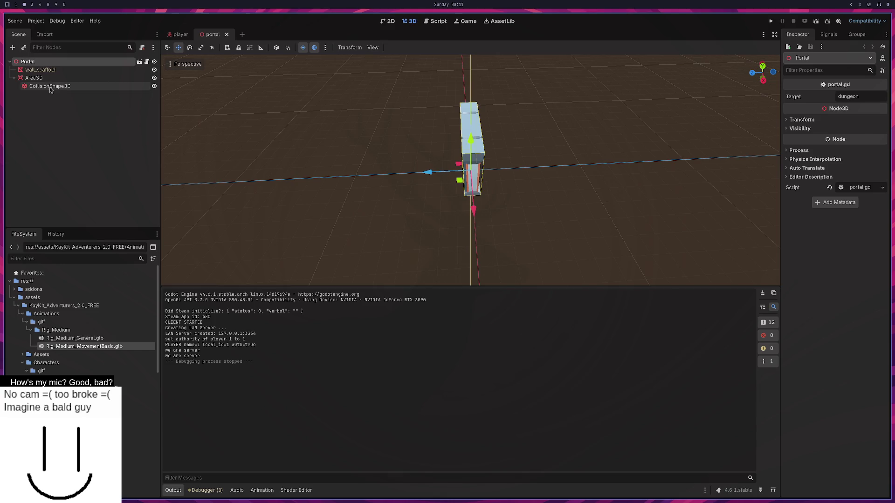
right_click(42, 63)
click(58, 82)
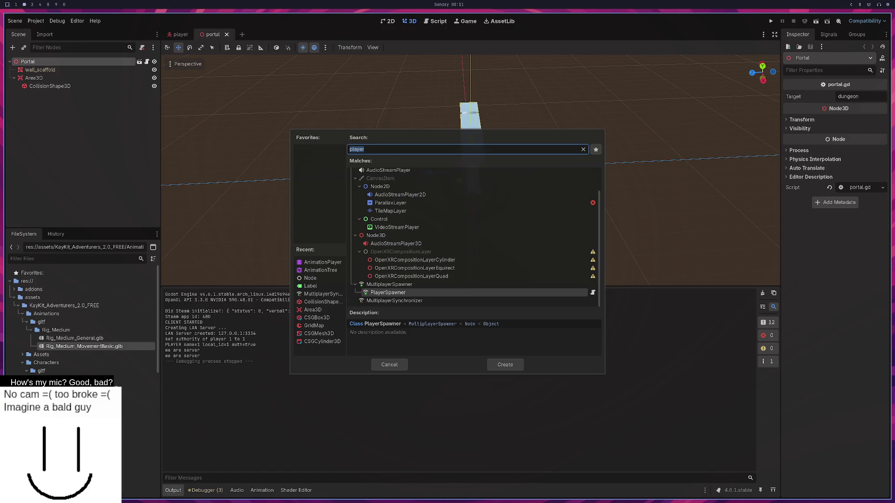
text(marker3)
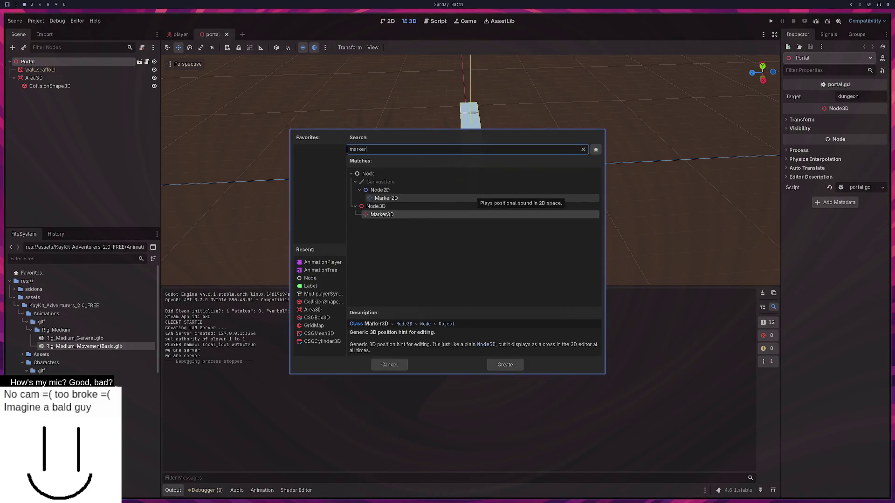
click(499, 364)
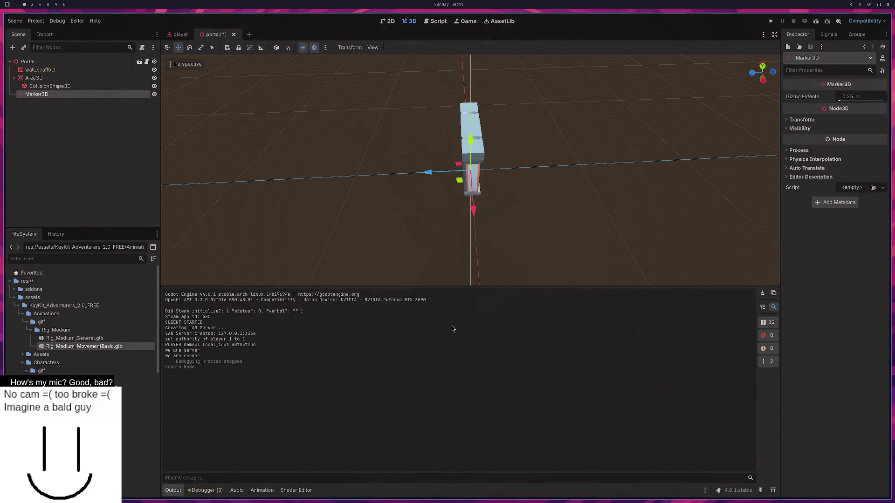
mouse_move(427, 173)
mouse_down()
mouse_move(405, 174)
mouse_move(414, 219)
mouse_move(427, 228)
mouse_up()
key(ctrl+s)
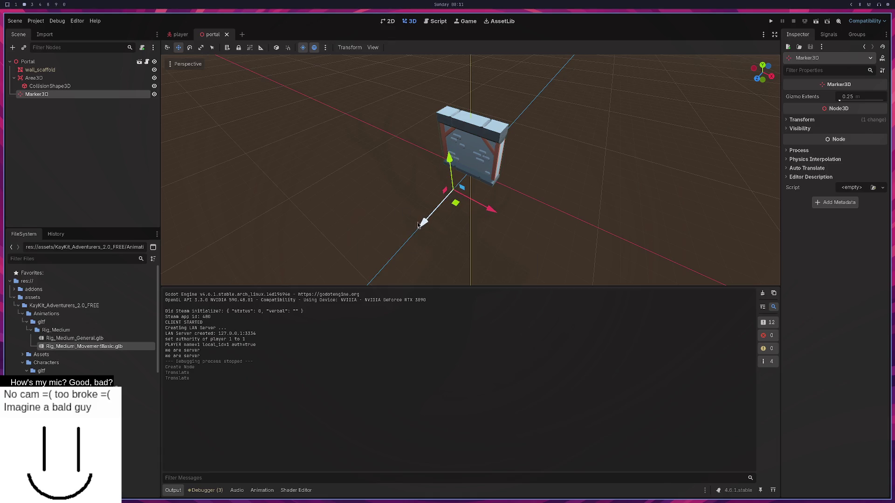
Step: Rename the Marker3D node to SpawnPoint and save the portal scene
click(529, 212)
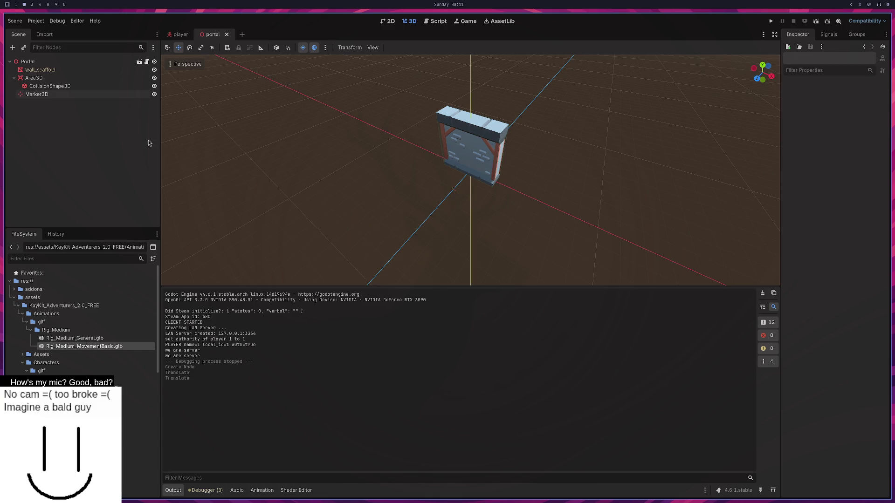
click(46, 95)
click(46, 95)
text(SpawnPoint)
key(Return)
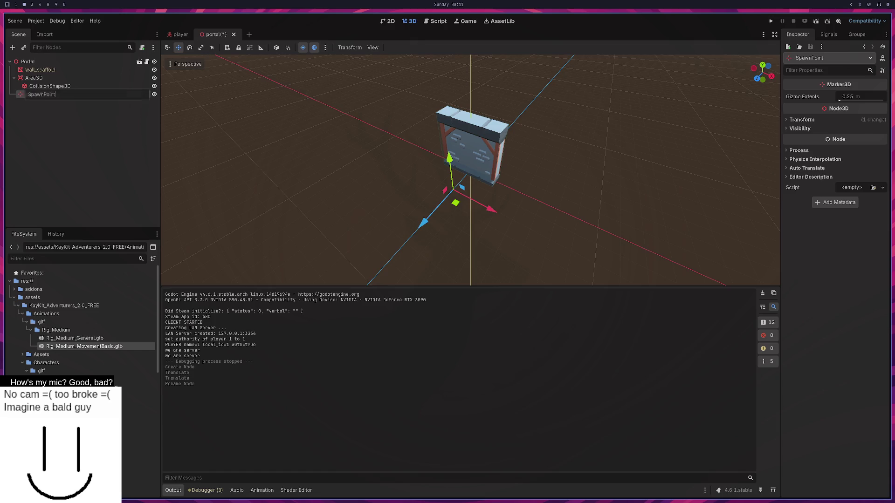
click(14, 78)
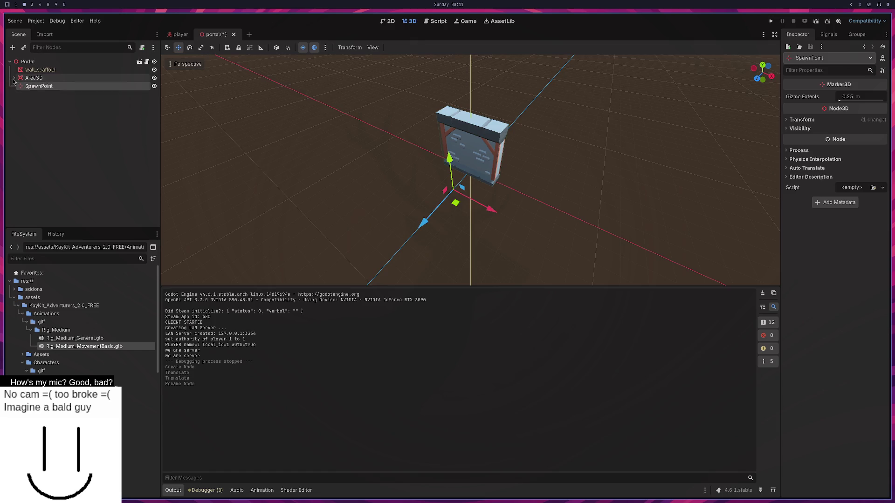
click(47, 98)
click(49, 90)
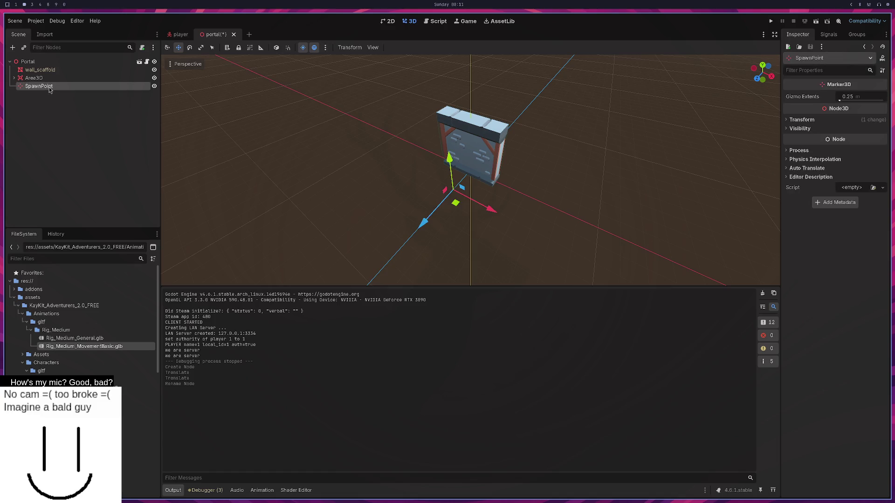
key(ctrl+s)
Step: Switch to Neovim and bring up the project file finder
key(super+3)
click(315, 271)
key(ctrl+p)
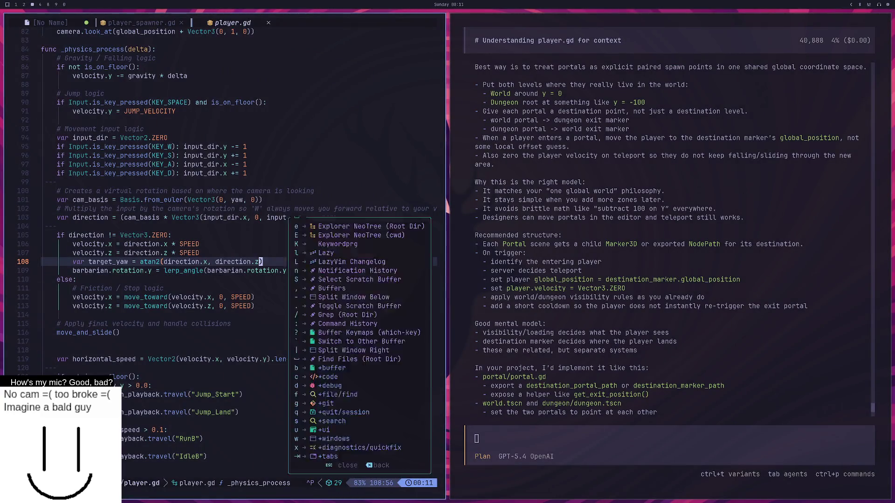
key(ctrl+p)
Step: Open portal.gd and move to the TODO comment about player visibility
text(portal)
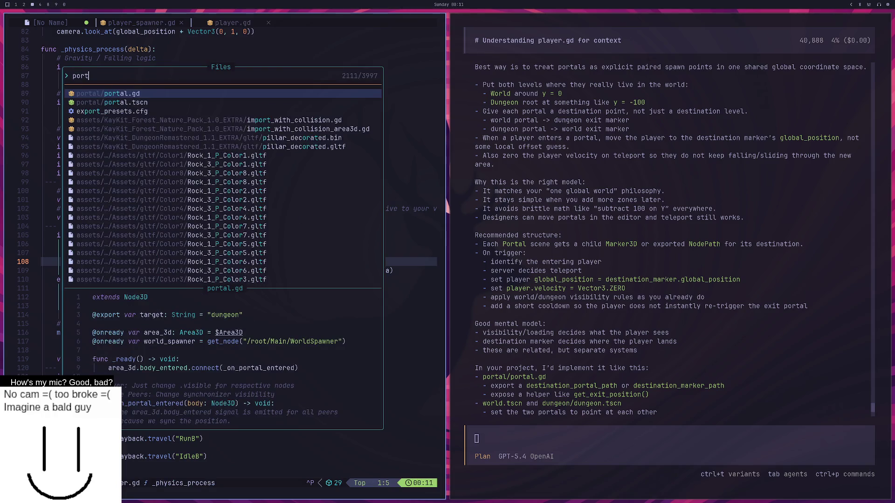
key(Return)
key(j)
key(j)
key(j)
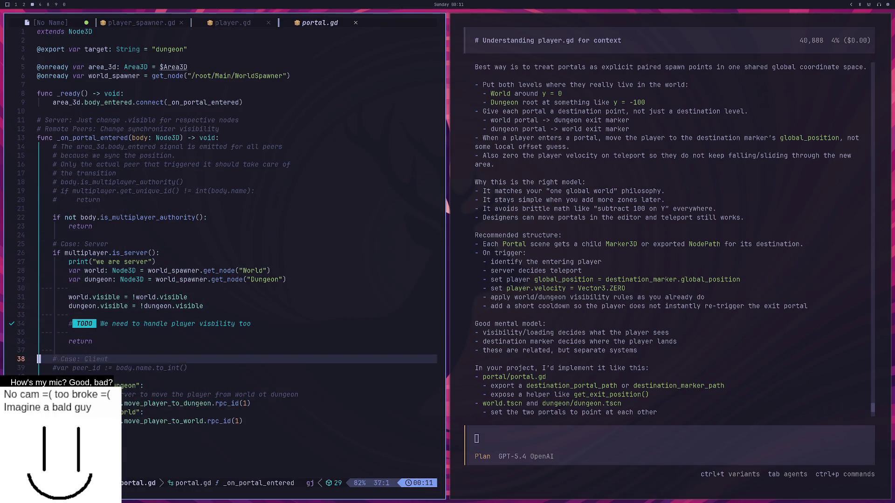
key(j)
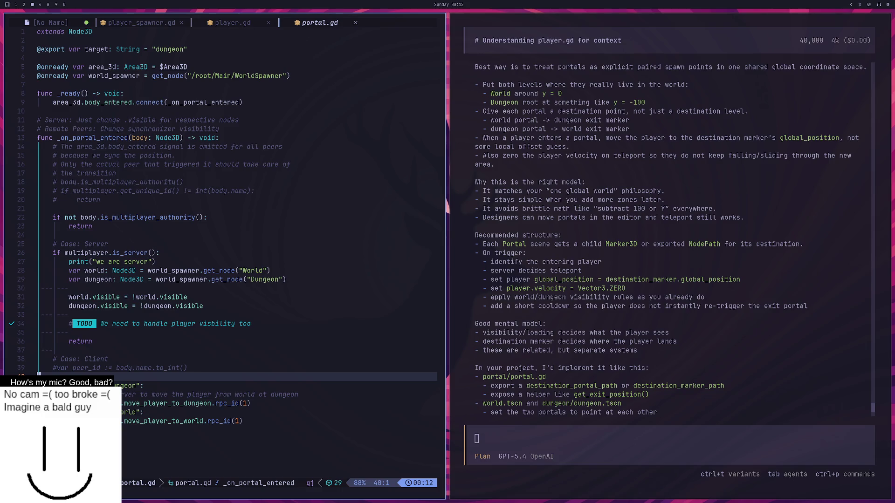
key(j)
key(k)
key(k)
key(k)
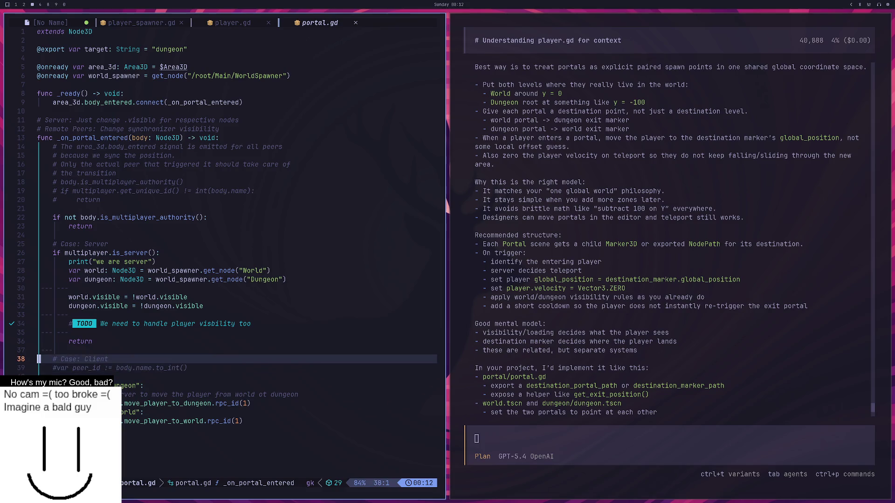
key(k)
key(k)
key(k)
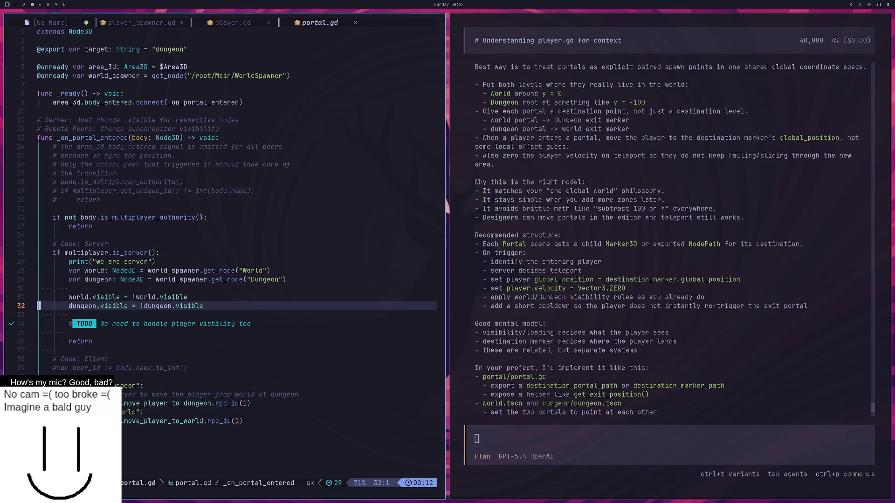
key(j)
key(j)
Step: Add a '# Spawn' comment under the TODO, type 'body.', and start asking whether body is the player
key(o)
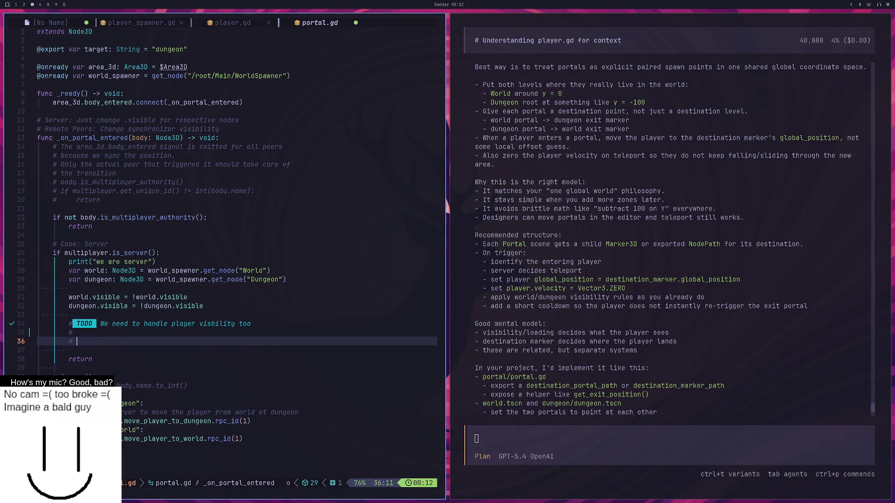
key(Return)
text(# Spawn)
key(Return)
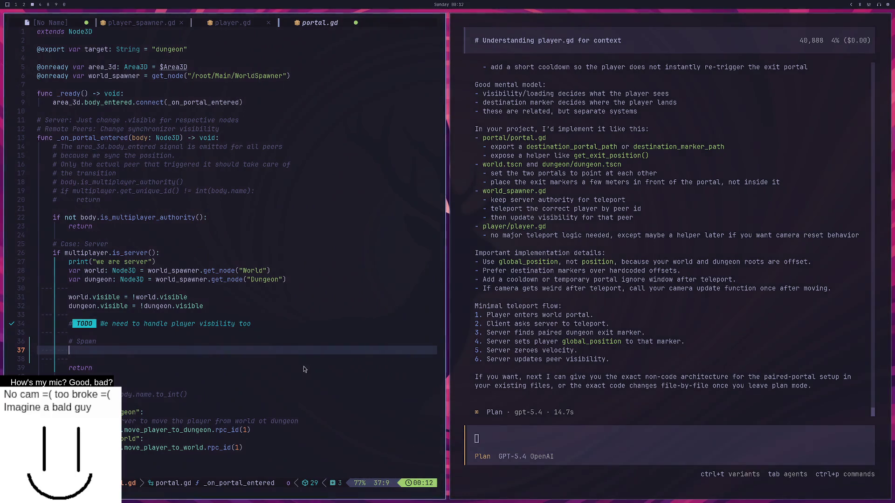
text(body)
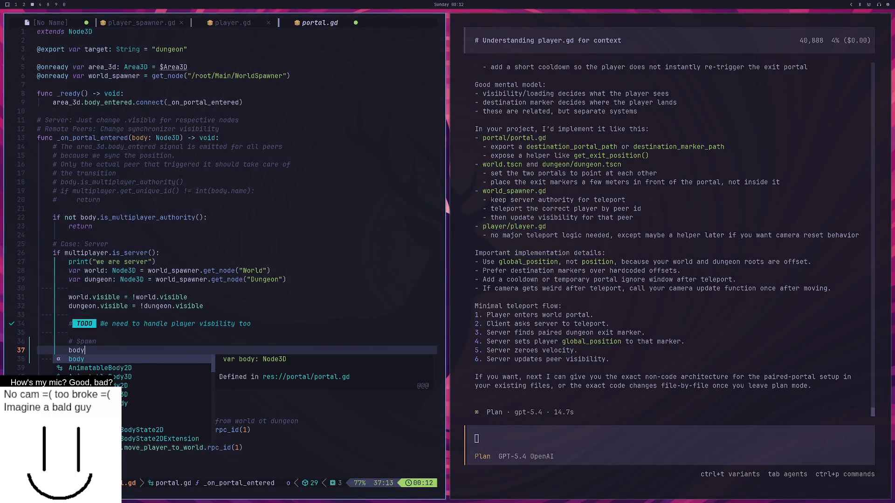
text(.)
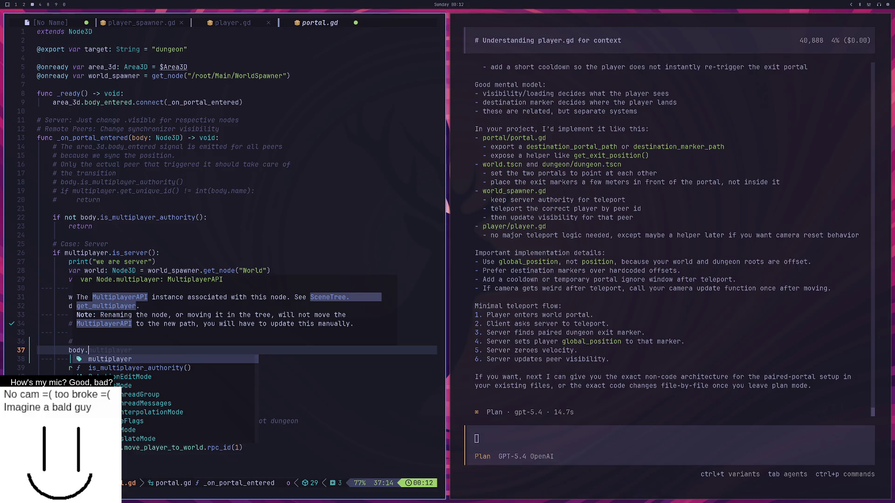
text(is body)
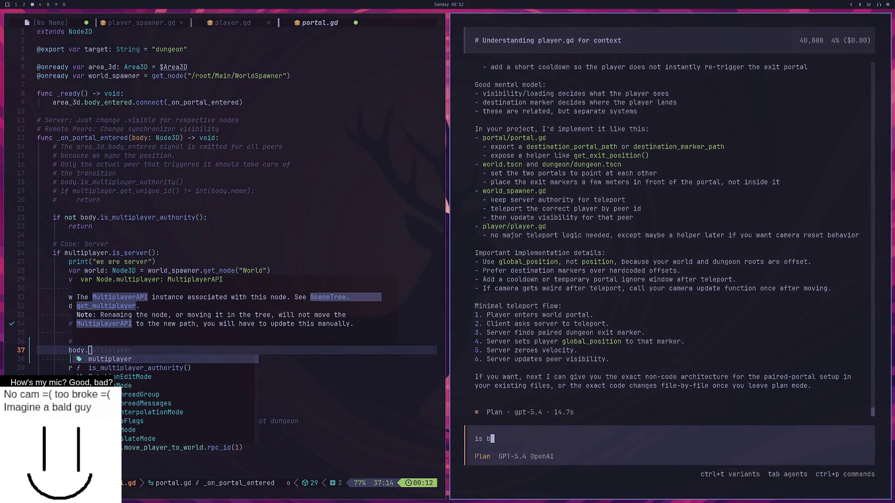
text( of type pl)
text(ayer if we run )
text(into the portal as a)
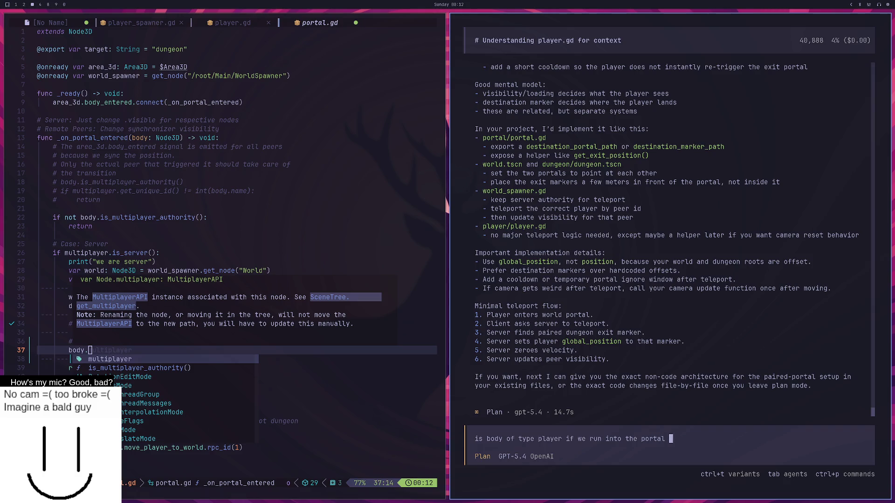
text( player)
Step: Ask the assistant whether body is the player in portal.gd's _on_portal_entered, then how to check its type
key(BackSpace)
text(? in )
text(on portal entere)
text(d functio ni npor)
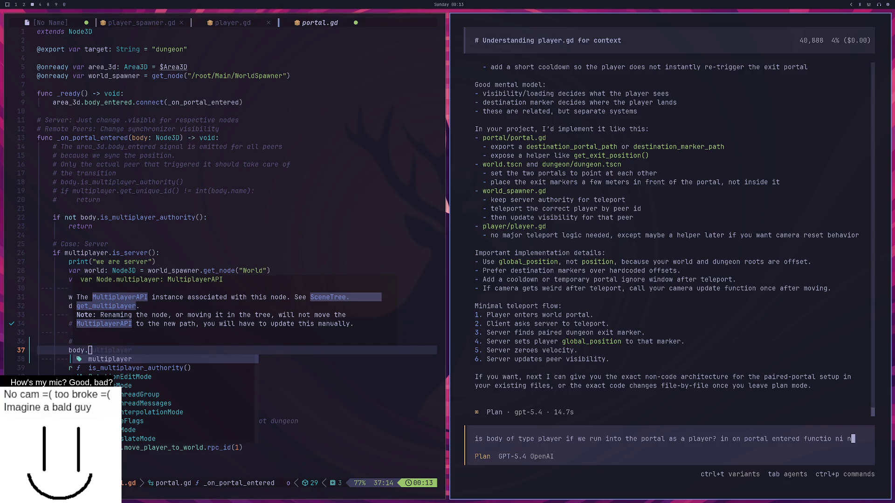
text(tal.gd)
key(Return)
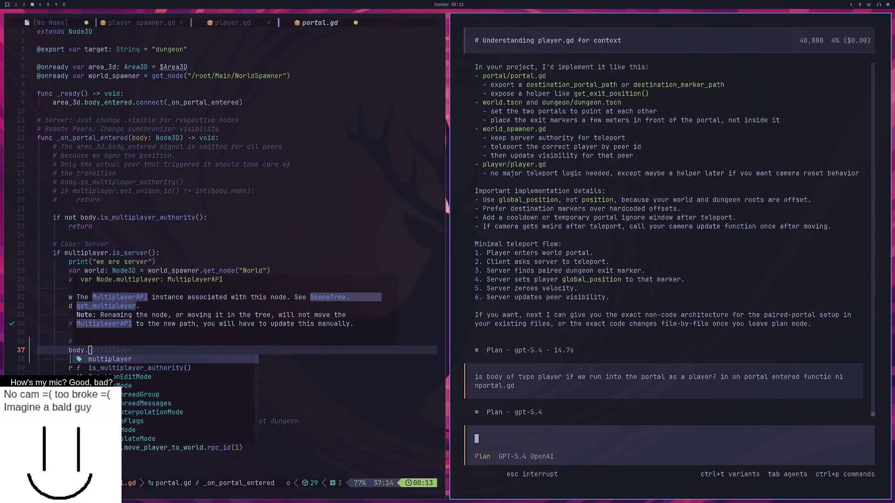
text(how do I check for )
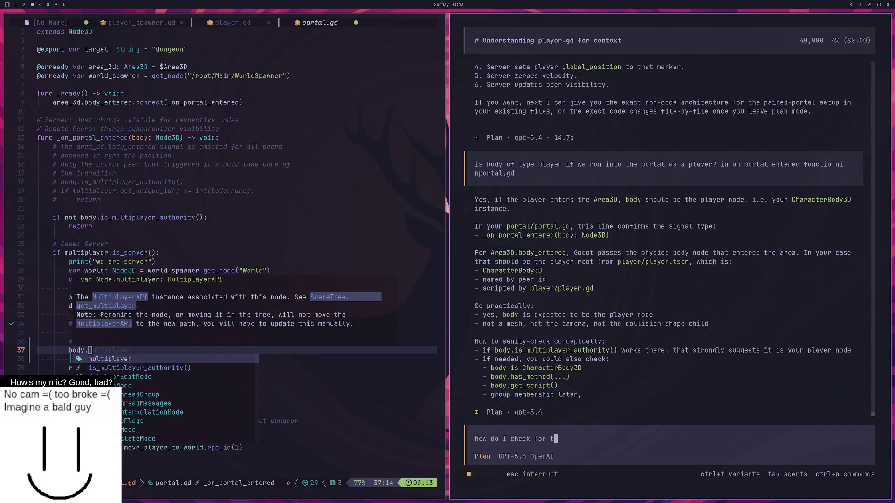
text(type)
key(Return)
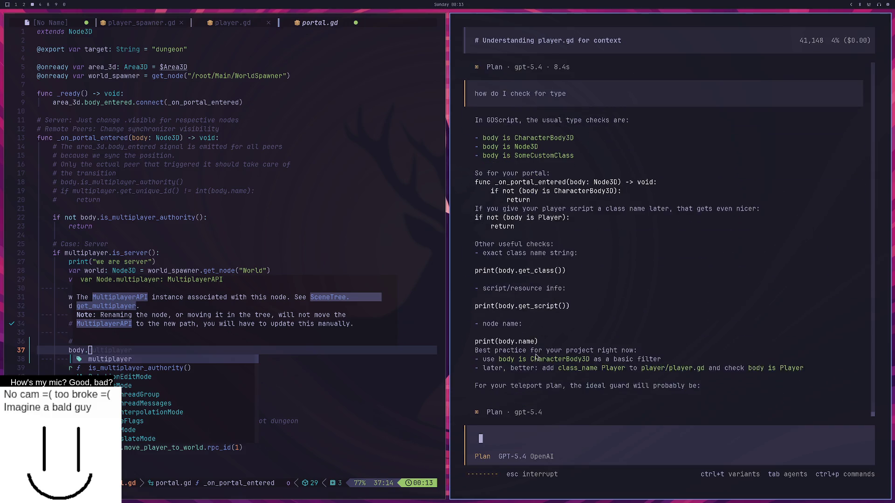
click(160, 253)
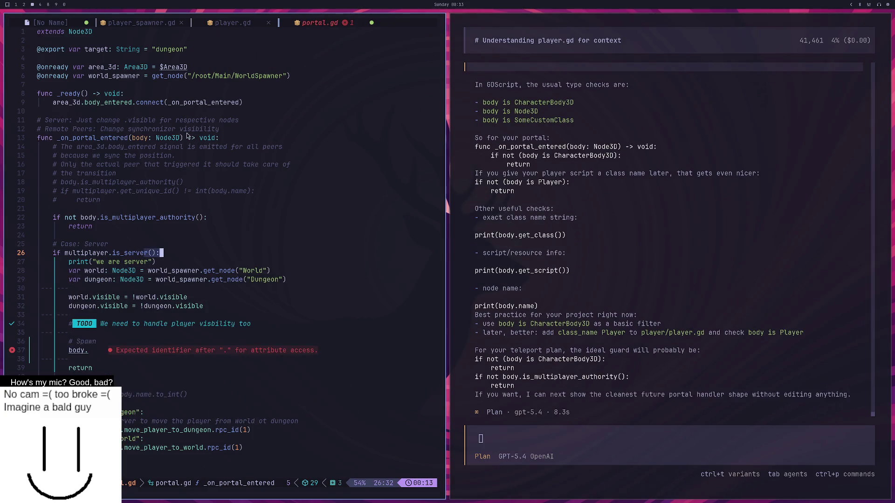
Step: Add an 'if body is not Player: return' guard to _on_portal_entered and save portal.gd
click(234, 137)
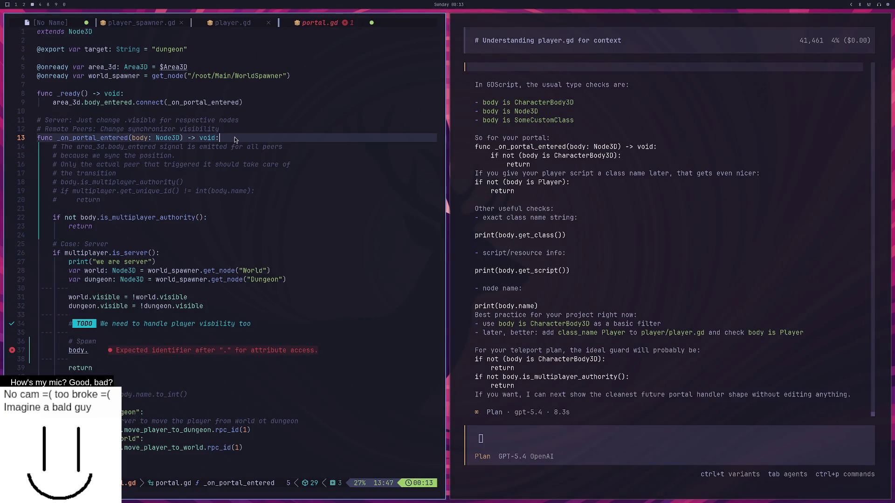
click(142, 209)
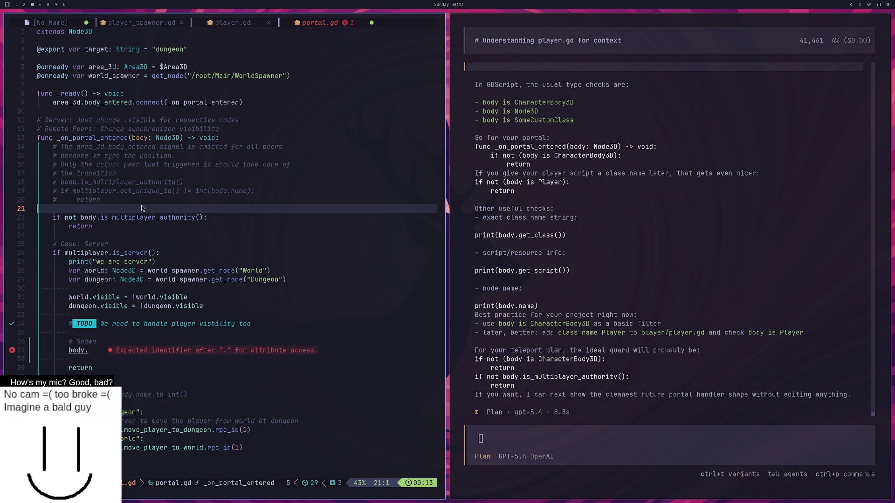
key(Return)
text(if bod)
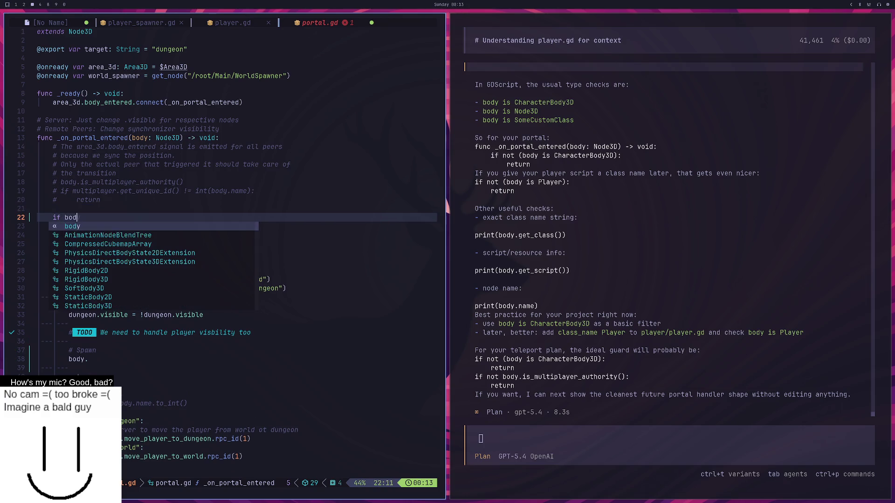
text(y is not Pla)
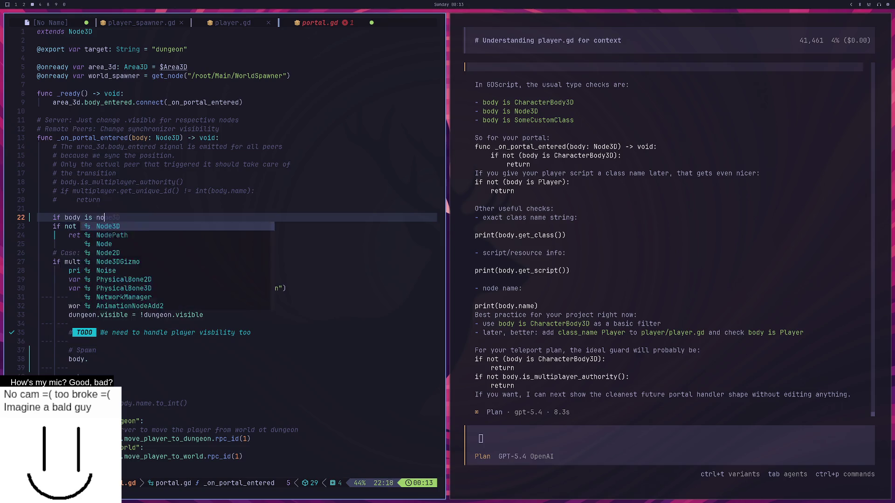
text(yer)
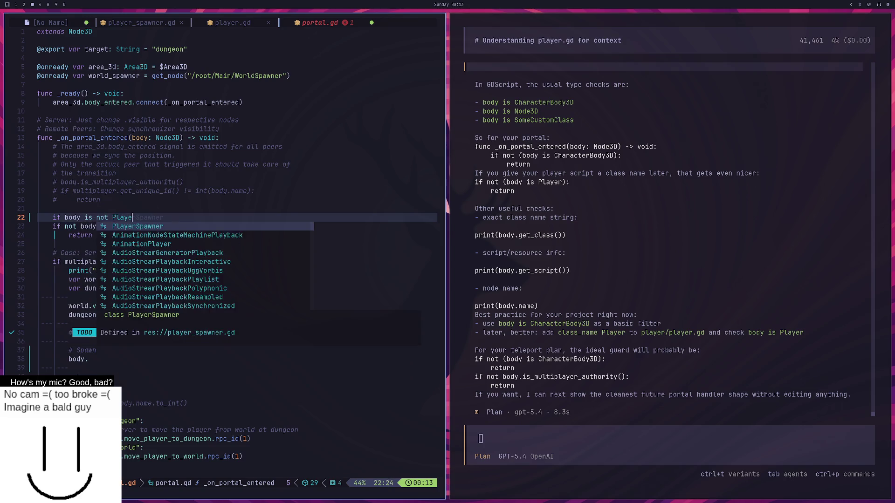
text(:)
key(Return)
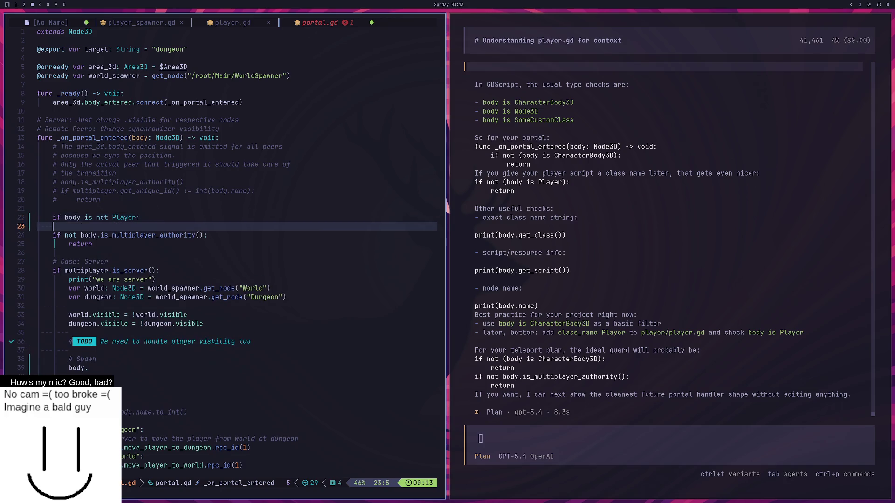
text(retur)
text(n)
key(Return)
key(Escape)
text(:w)
key(Return)
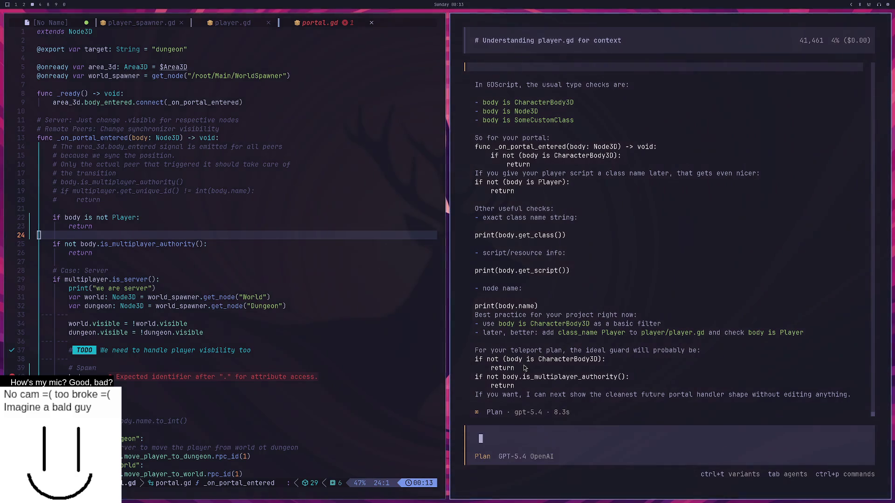
text(cant I do if bod)
text(y is not pla)
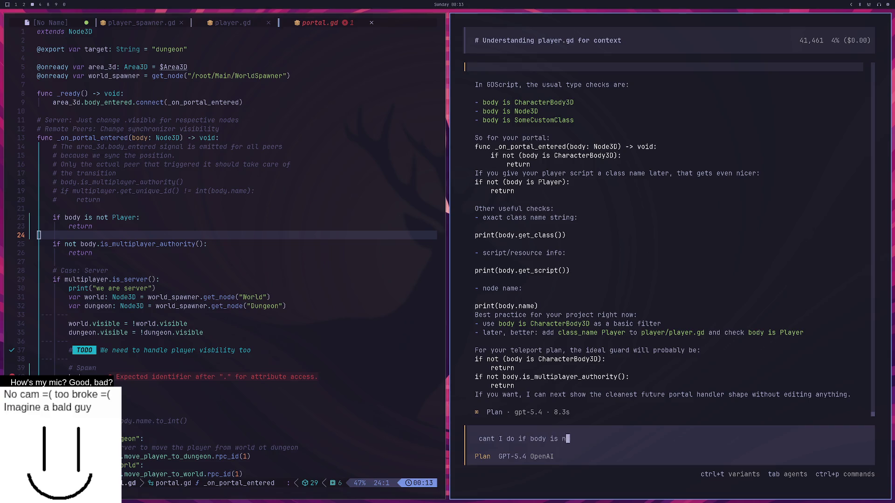
text(yer)
Step: Tell the assistant class_name Player is declared in player.gd, then switch to player.gd
key(Return)
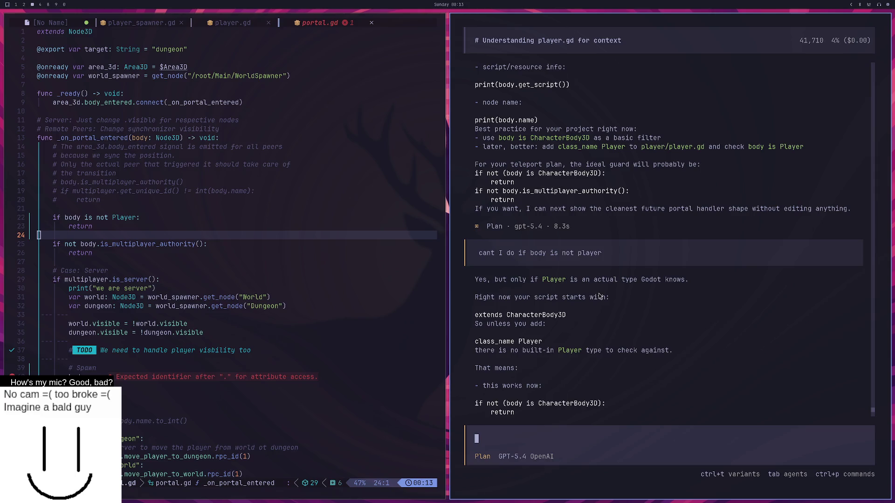
text(classname pl)
text(ayer is )
text(inside player )
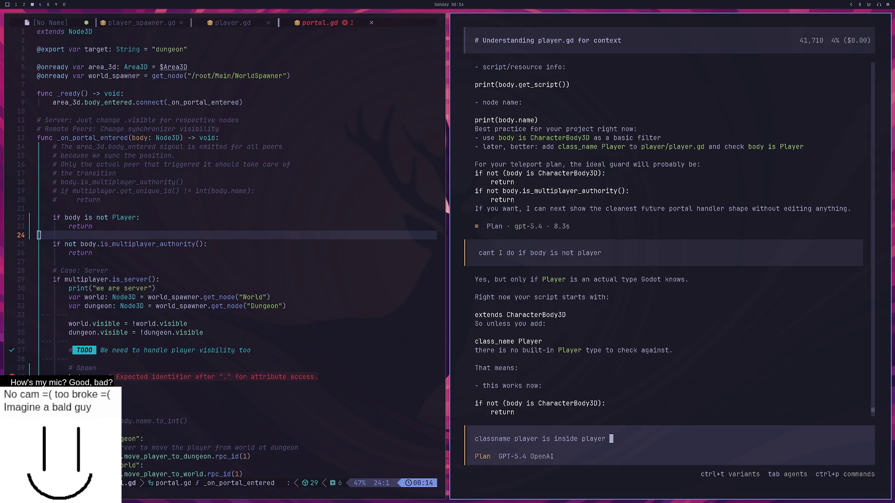
text(.gd)
key(Return)
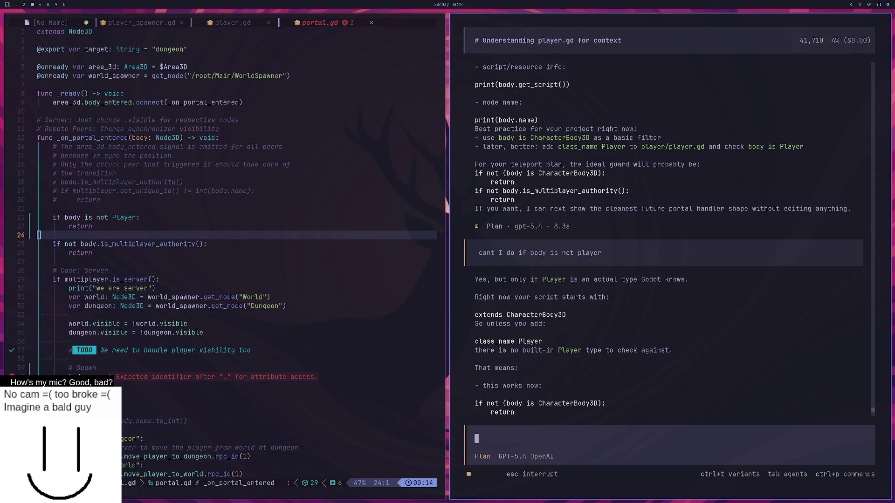
click(297, 270)
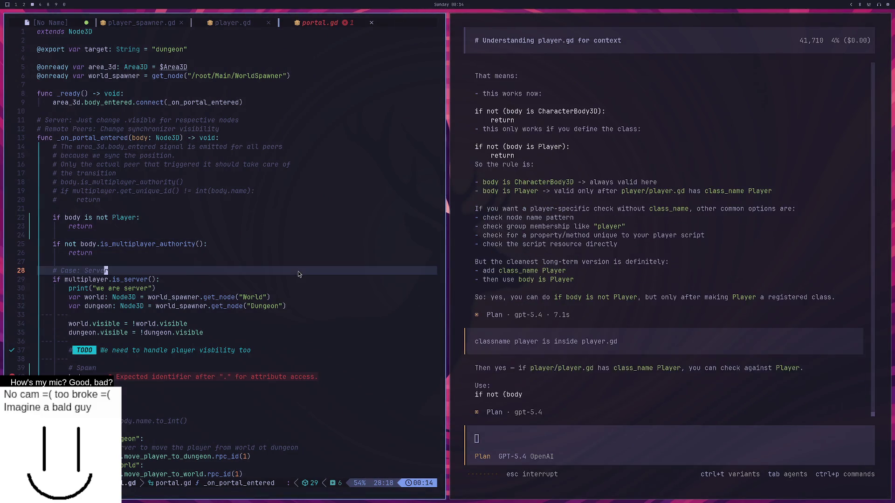
key(shift+h)
Step: Insert 'class_name Player' on line 2 of player.gd, save with :w, and return to portal.gd
scroll(127, 113, up, 20)
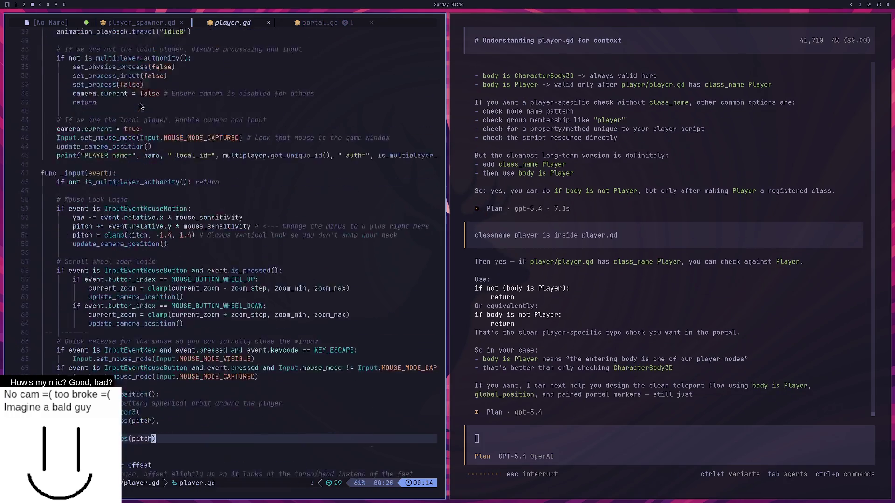
click(108, 37)
text(iclass_name )
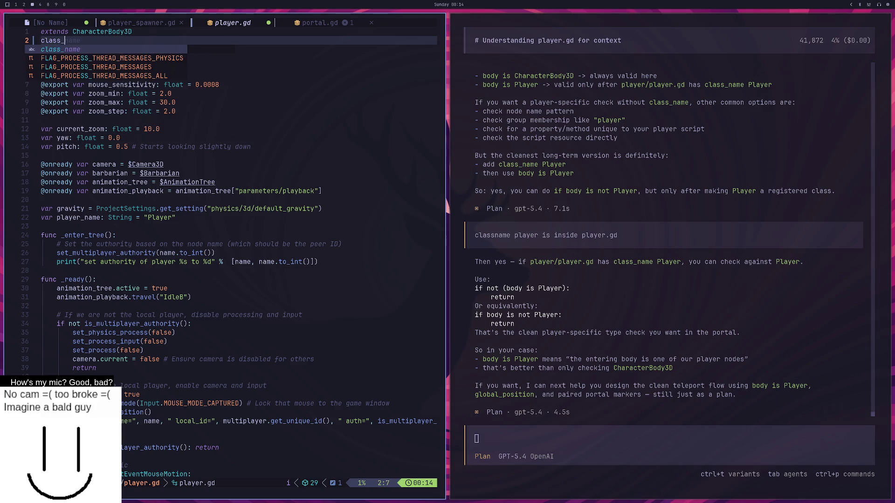
text(Player)
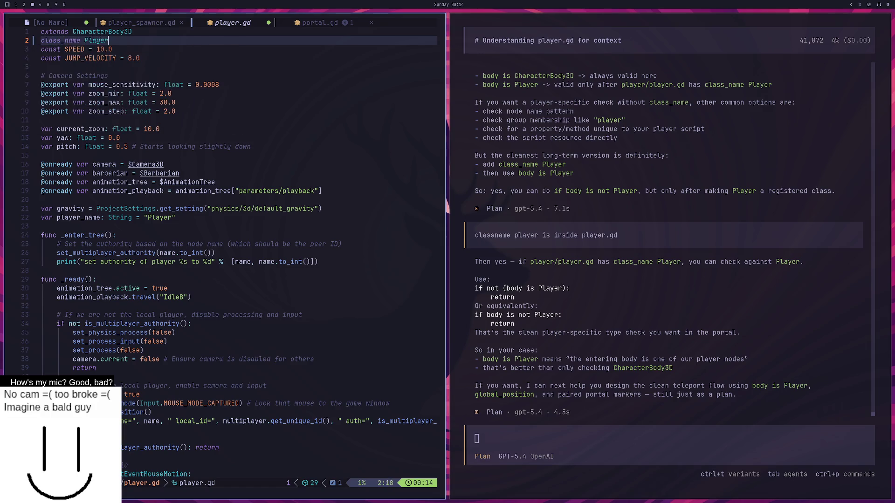
key(Return)
key(Escape)
text(:w)
key(Return)
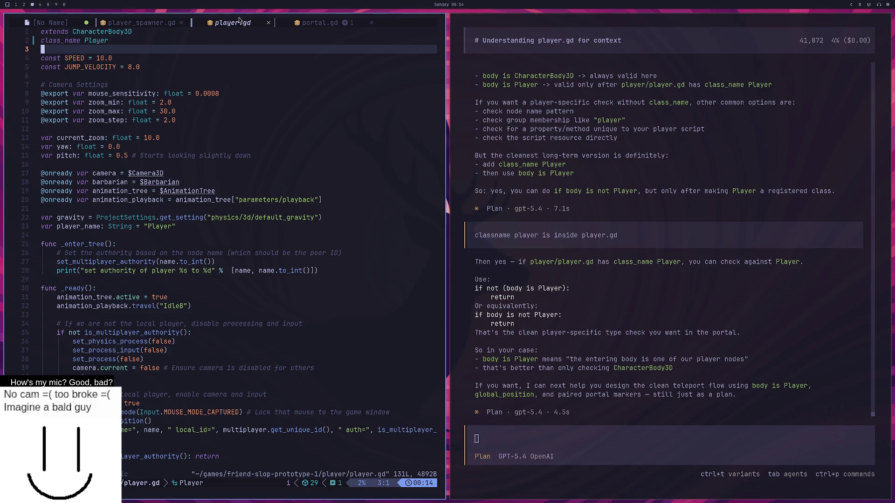
click(306, 23)
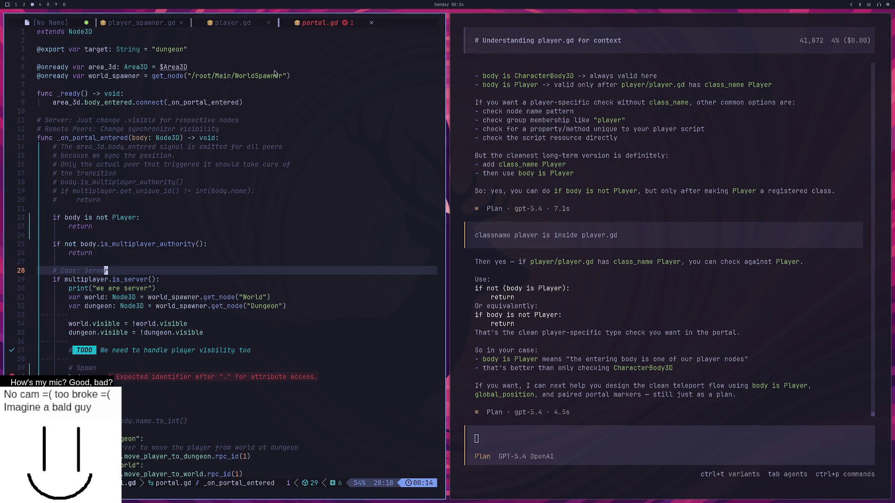
Step: Add the comment '# Only players can take portal' above the Player check, fixing its typo
click(120, 218)
text(O# Only players ca ntake por)
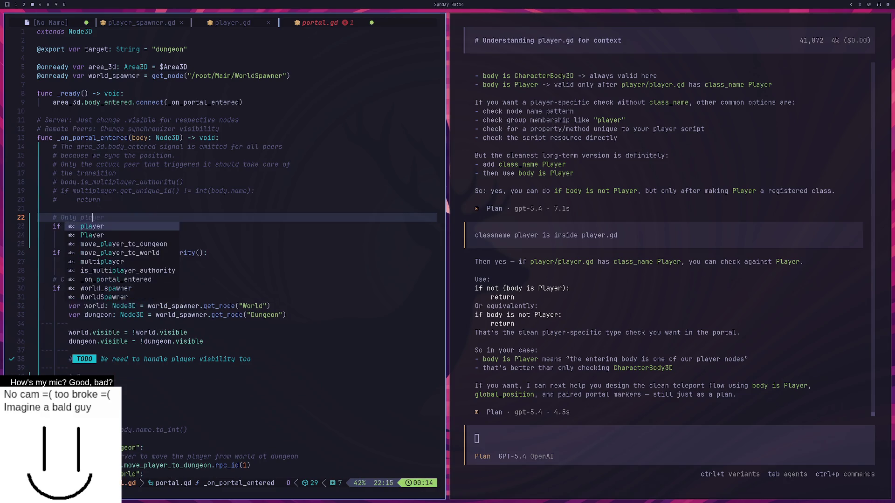
text(tal)
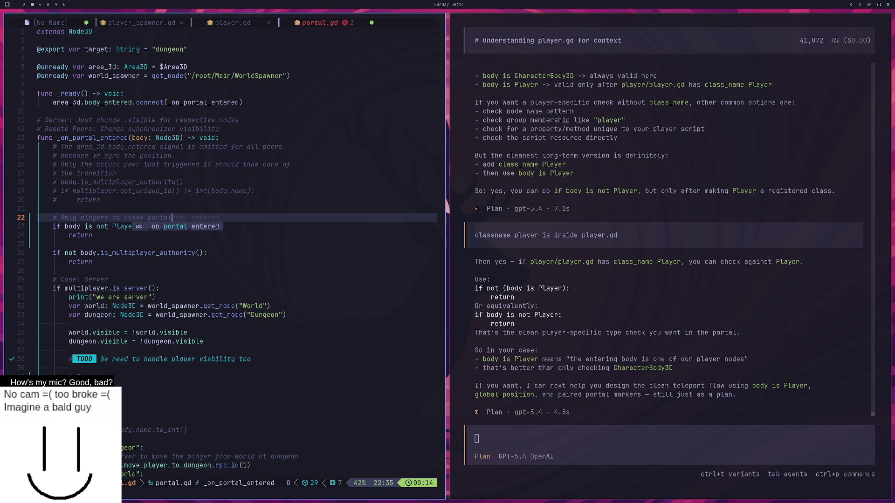
drag(264, 209, 263, 218)
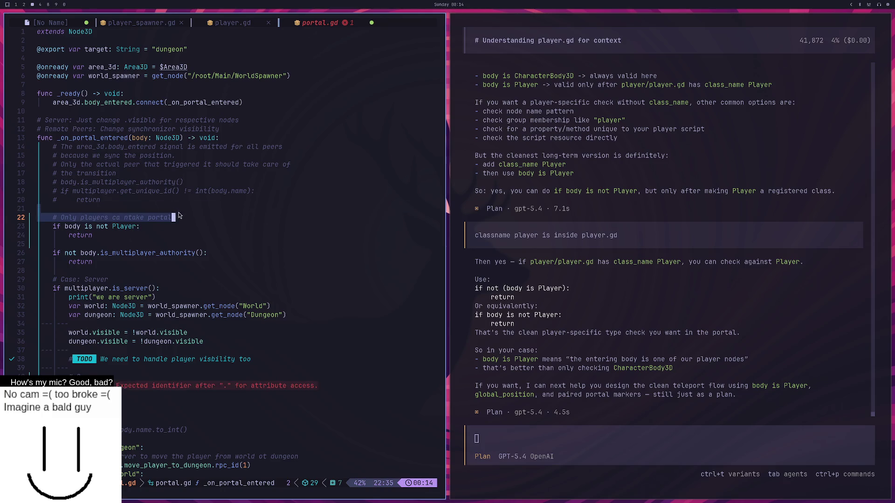
scroll(187, 221, down, 3)
click(187, 138)
click(126, 137)
key(BackSpace)
key(Right)
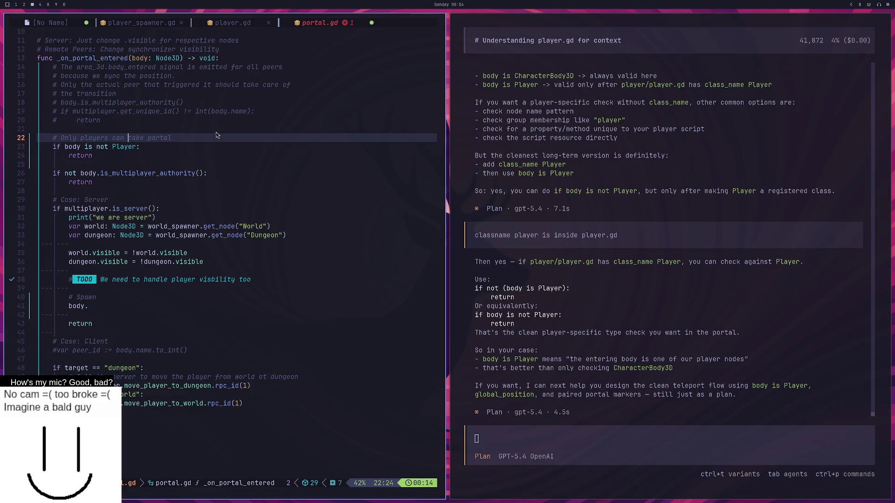
Step: Start the Spawn line as 'body.global_position =' under the Spawn comment
click(180, 308)
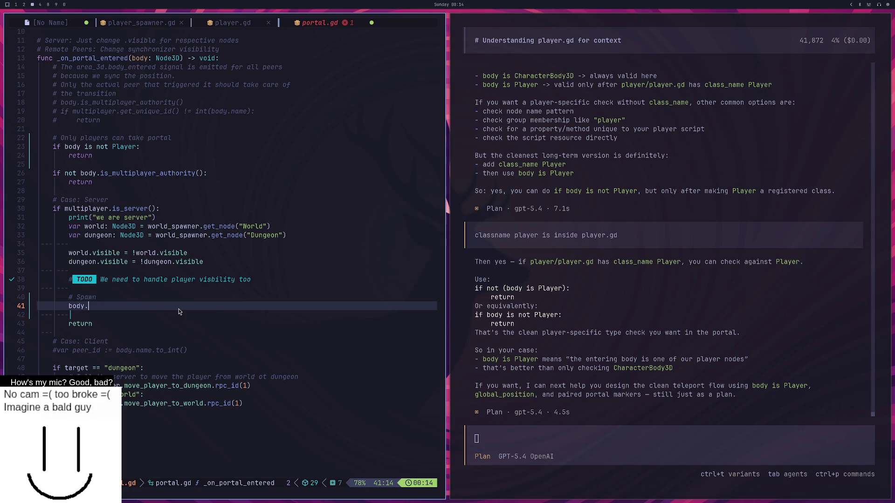
text(abso)
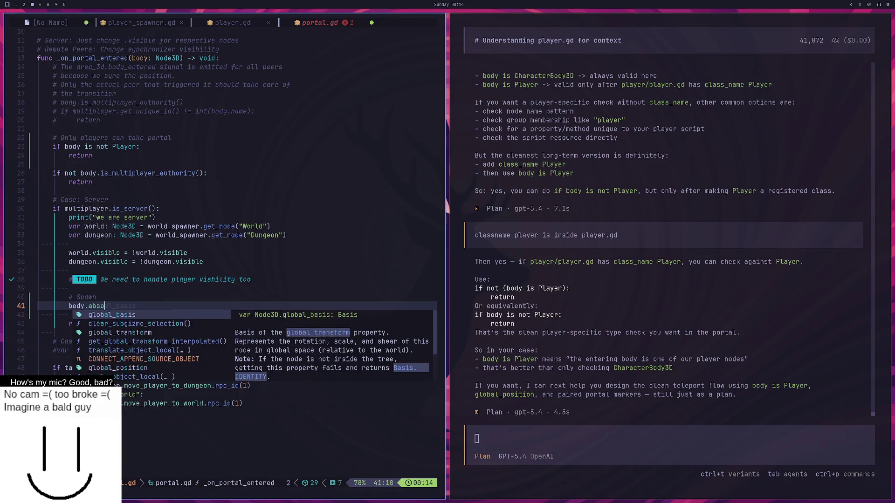
key(BackSpace)
key(BackSpace)
key(BackSpace)
text(global)
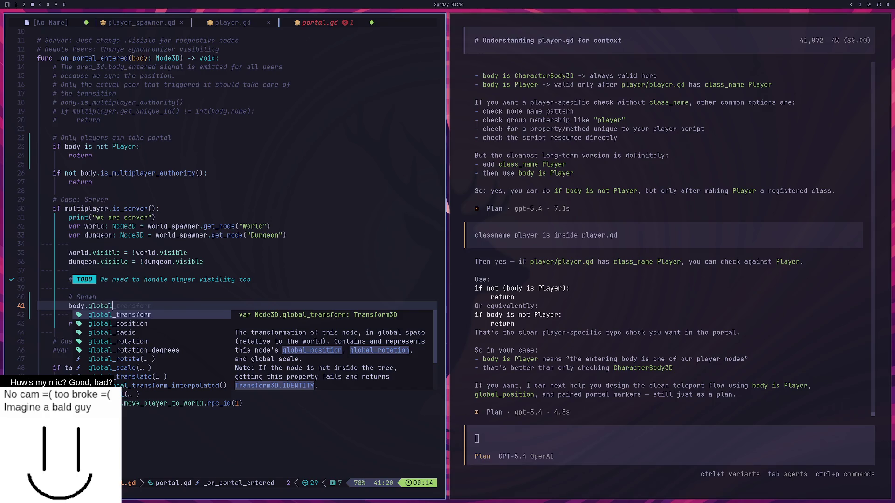
text(?position)
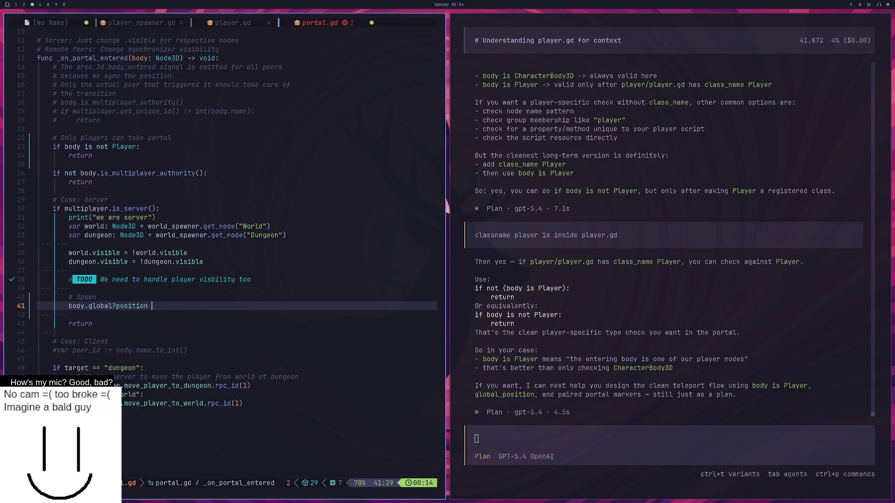
key(BackSpace)
key(BackSpace)
key(BackSpace)
text(_position =)
scroll(302, 296, up, 3)
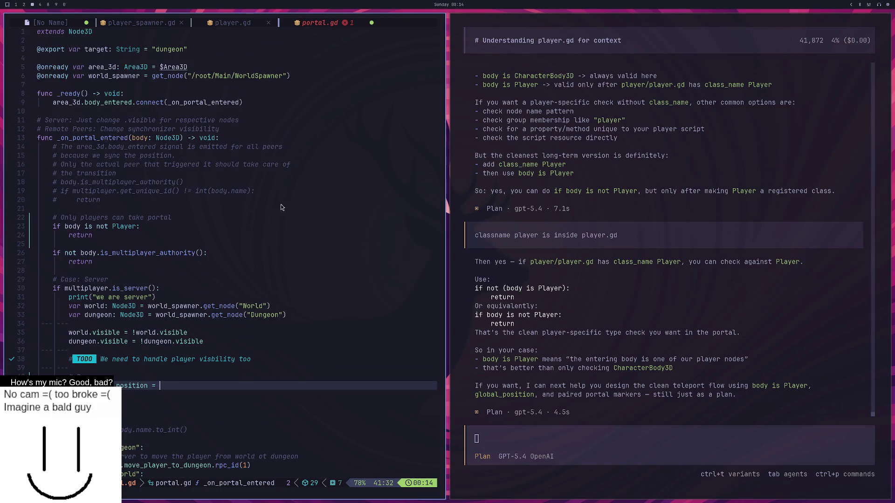
click(297, 76)
key(Up)
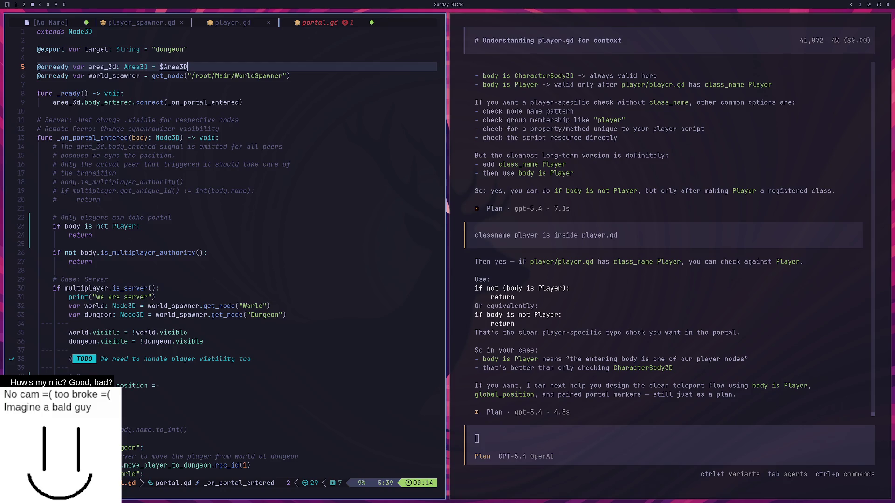
key(Return)
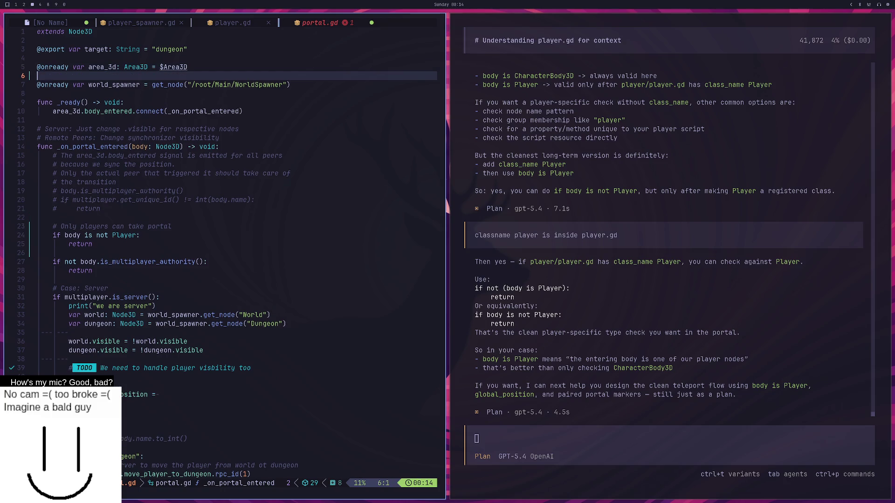
text(onre)
key(BackSpace)
key(BackSpace)
key(BackSpace)
text(@onr)
text(dy var s)
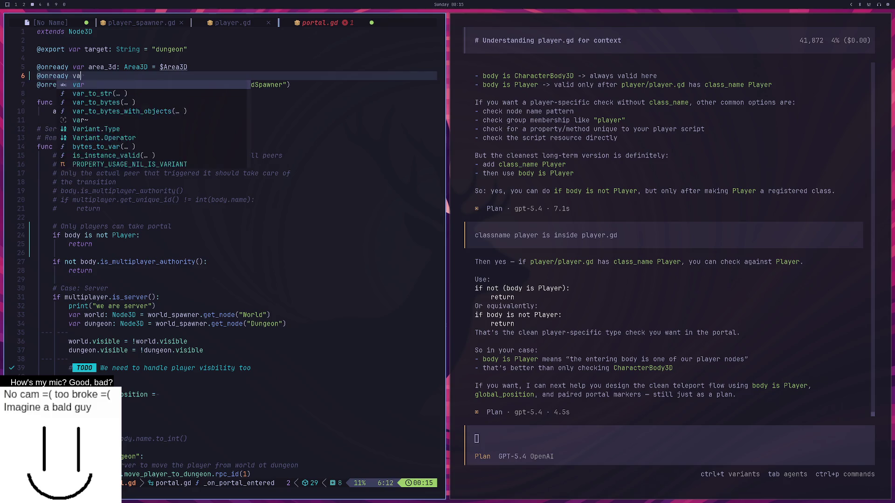
text(pawn_point> )
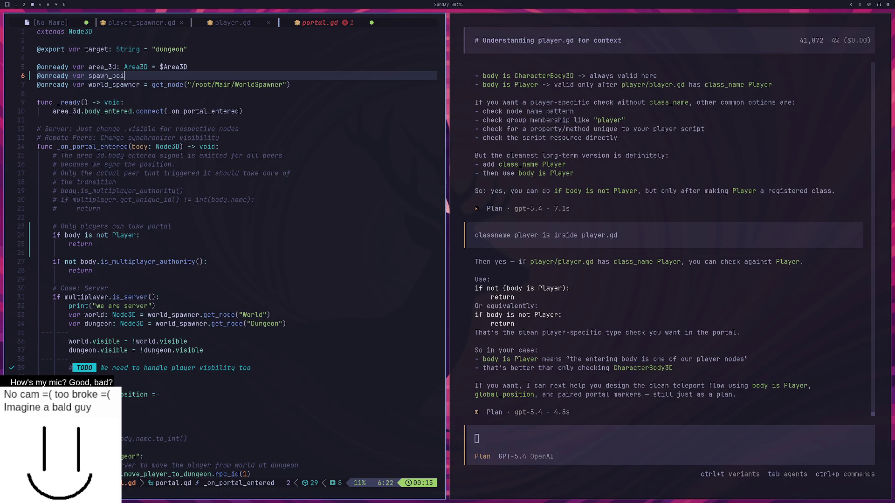
text(Marker)
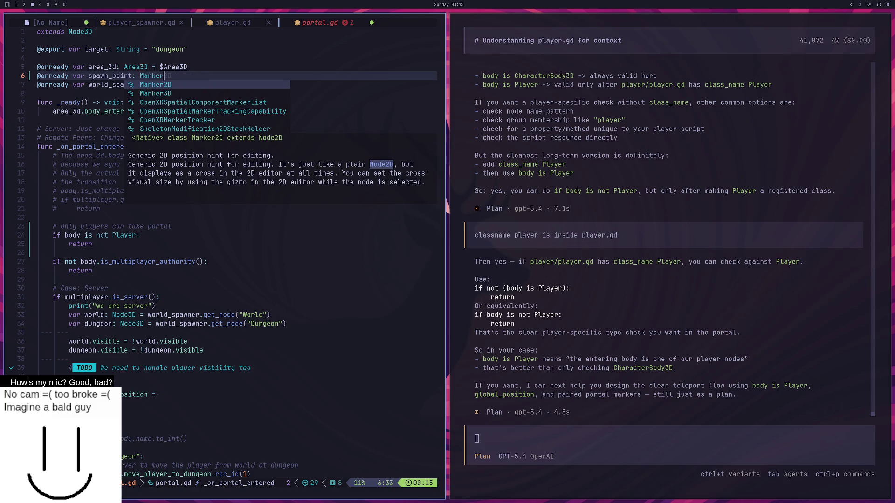
text(3D)
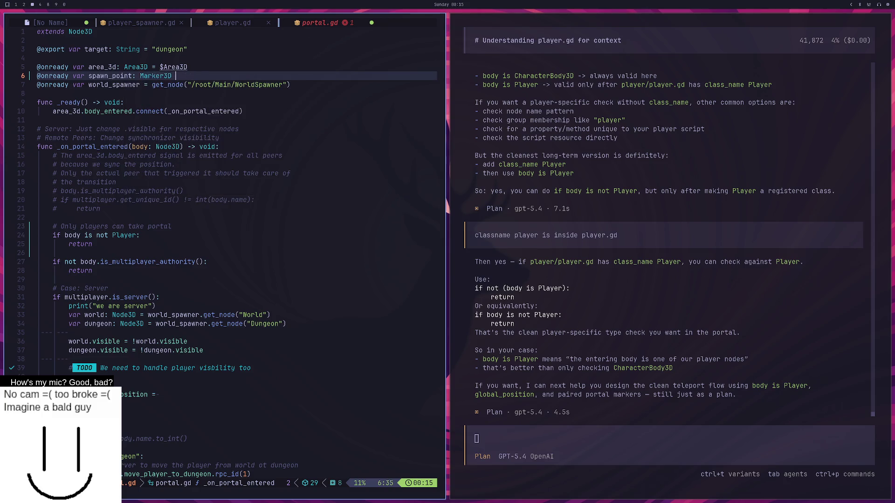
text( =)
text($)
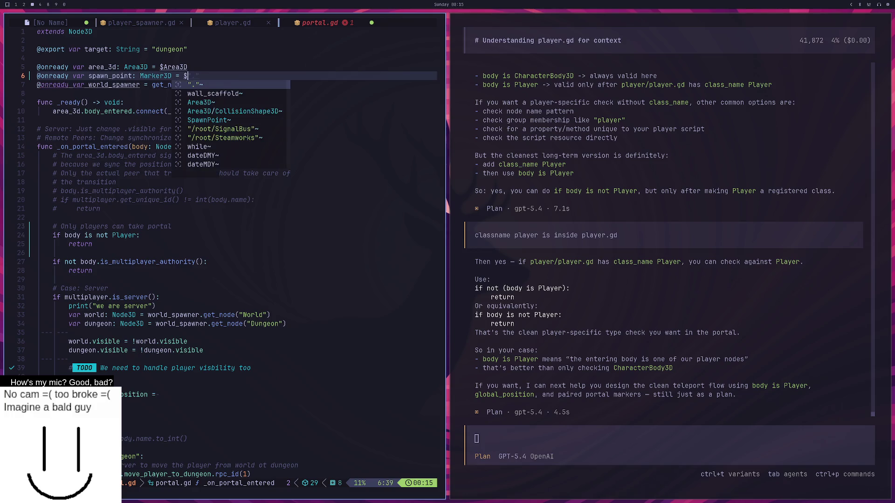
text(SpawnPoint)
key(Escape)
Step: Complete the Spawn line as 'body.global_position = spawn_point.global_position'
key(j)
key(j)
key(j)
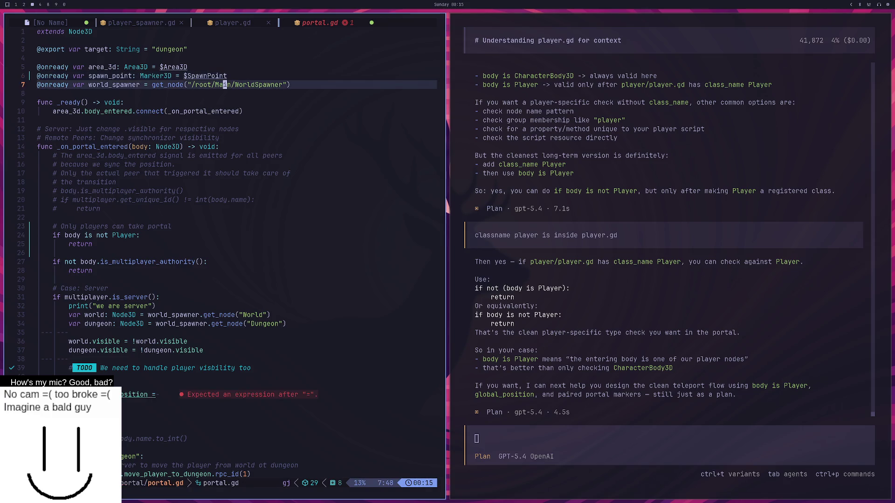
key(j)
key(shift+a)
text(spaw)
key(Tab)
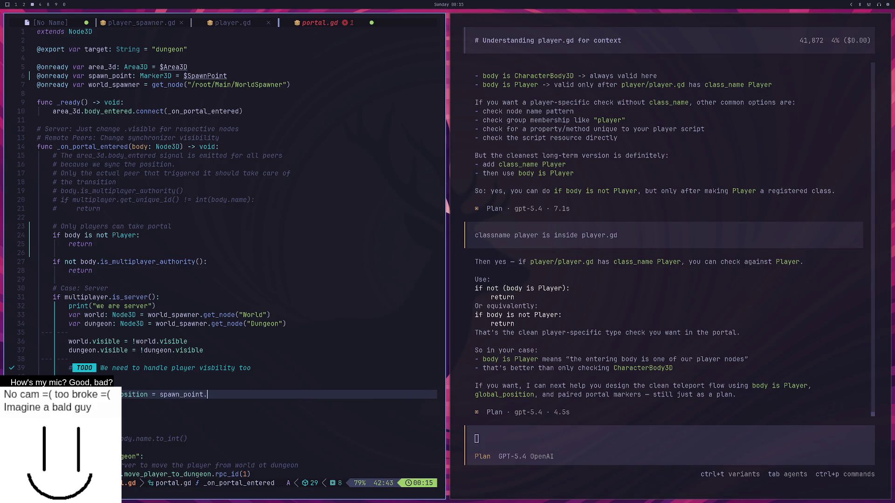
text(.globa)
key(Tab)
key(Escape)
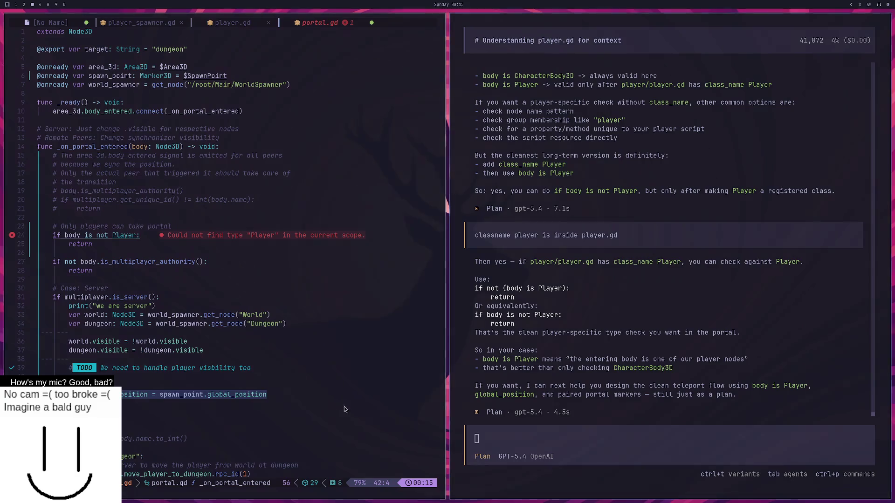
Step: Try copying the teleport line via the right-click menu, triggering the E335 Insert-mode error
click(89, 394)
right_click(88, 395)
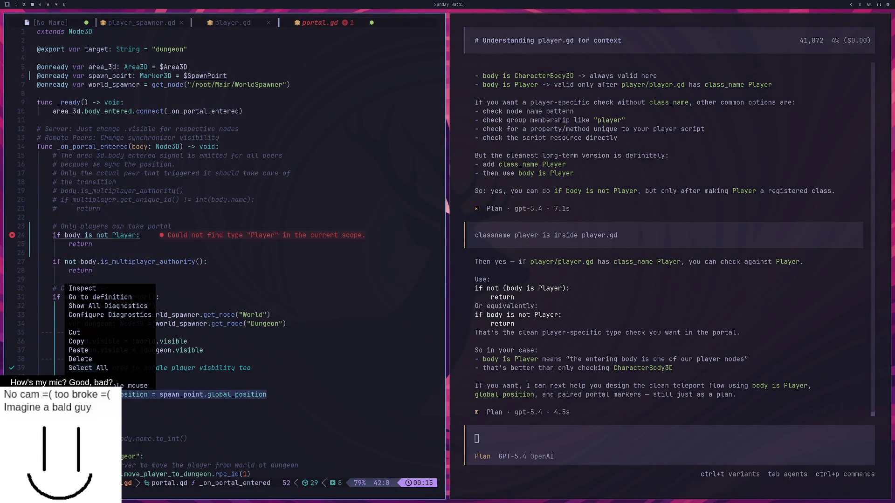
click(79, 337)
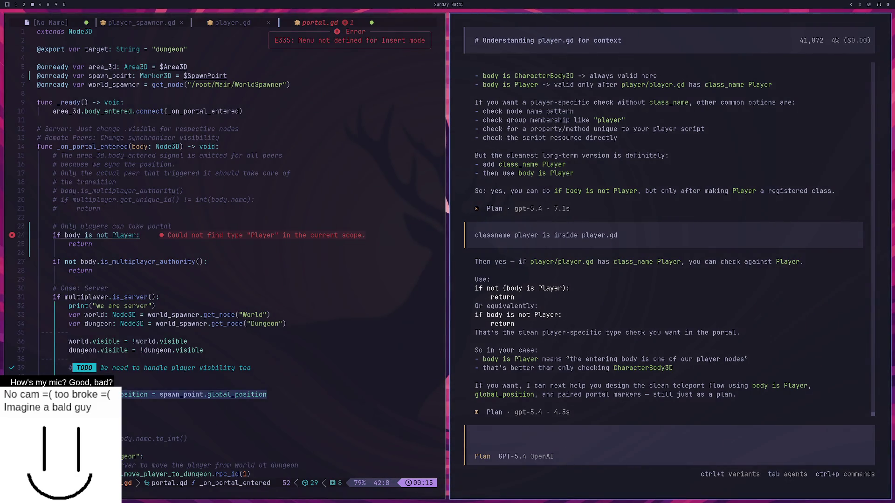
key(BackSpace)
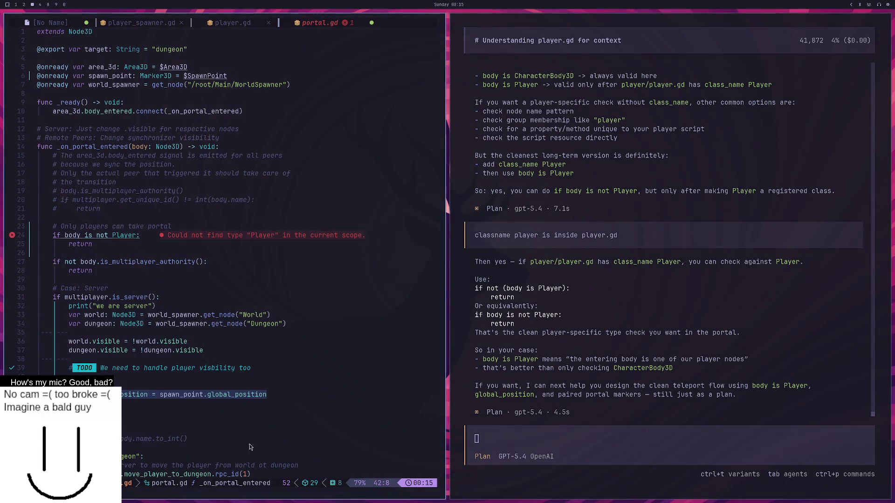
right_click(208, 282)
click(226, 347)
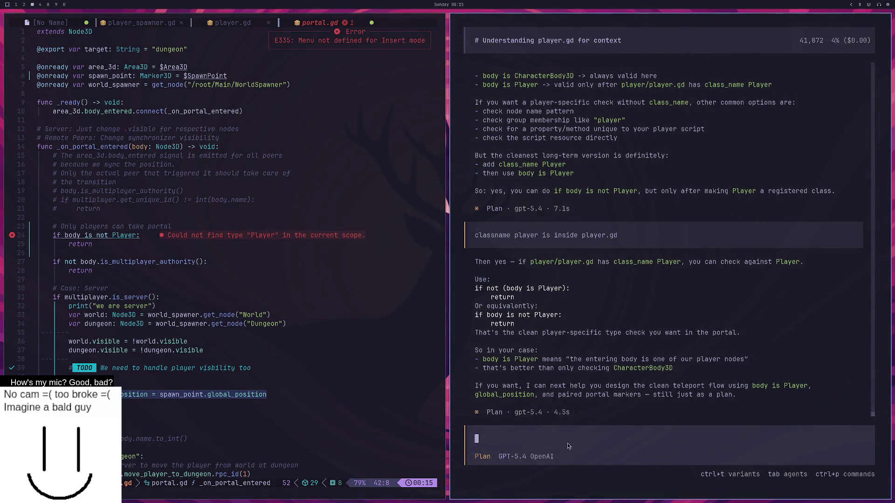
Step: Copy the teleport line and ask opencode whether it 'works right'
key(Escape)
right_click(65, 282)
click(94, 342)
text(body.global_position = spawn_point.global_position)
text(works rig)
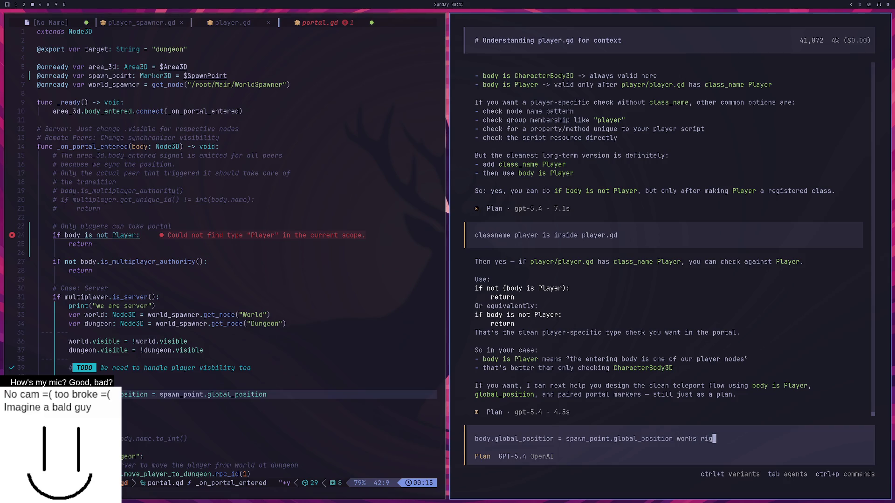
text(ht)
key(Return)
scroll(271, 385, down, 1)
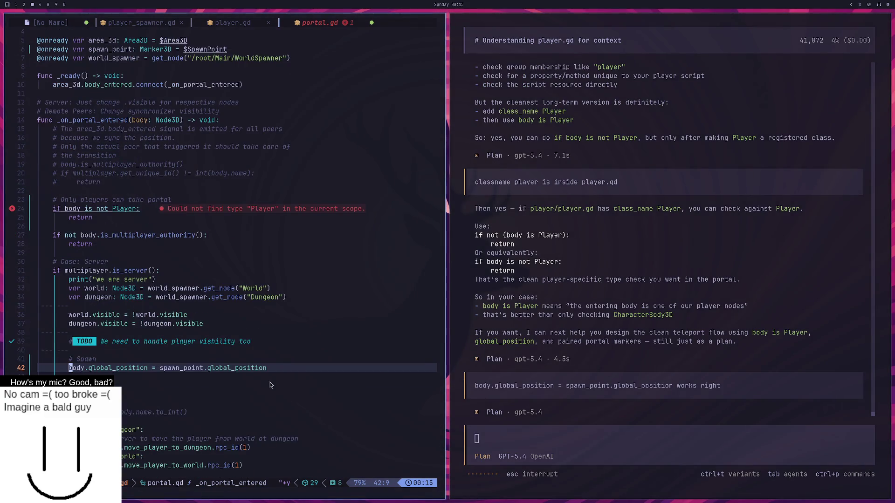
Step: Delete the # Spawn comment line in portal.gd
click(272, 370)
key(Escape)
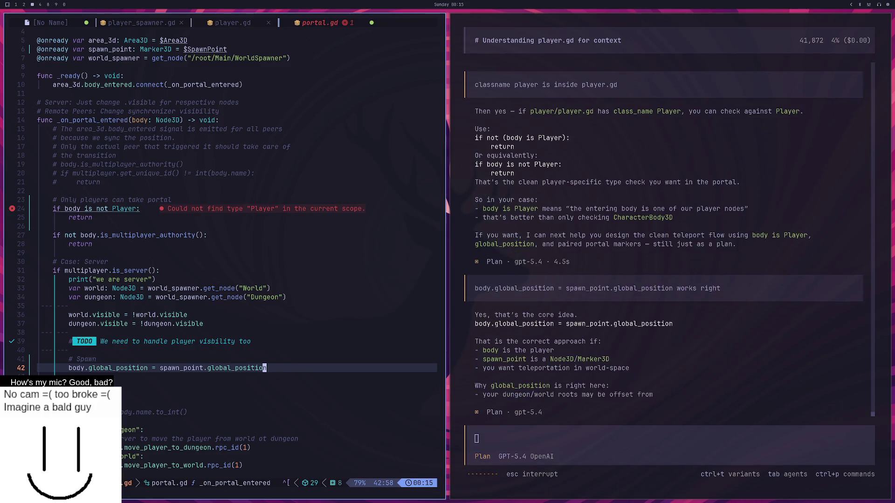
key(k)
key(d)
key(d)
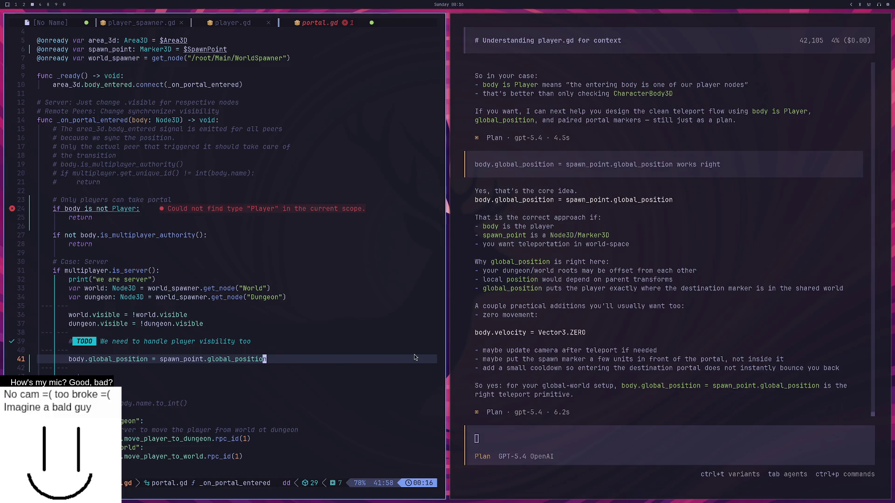
Step: Add 'body.velocity = Vector3.ZERO' and a '# Spawn player' comment to the spawn block
text(obody.velo)
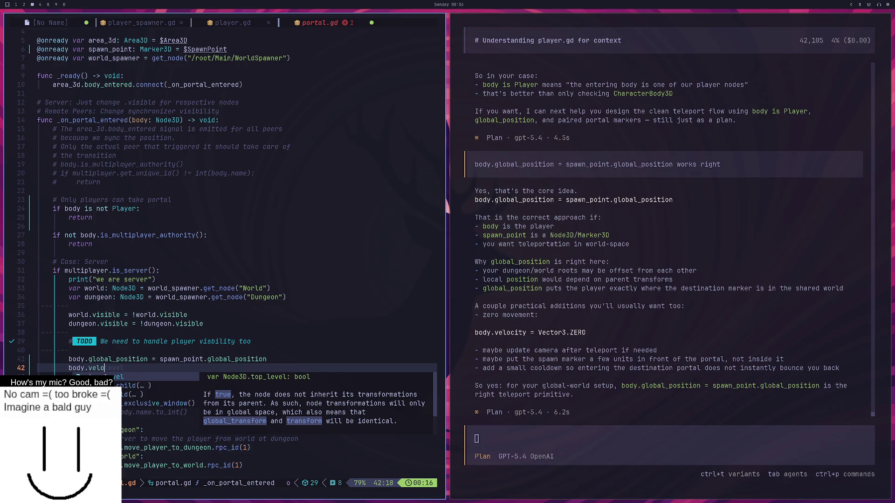
text(city = )
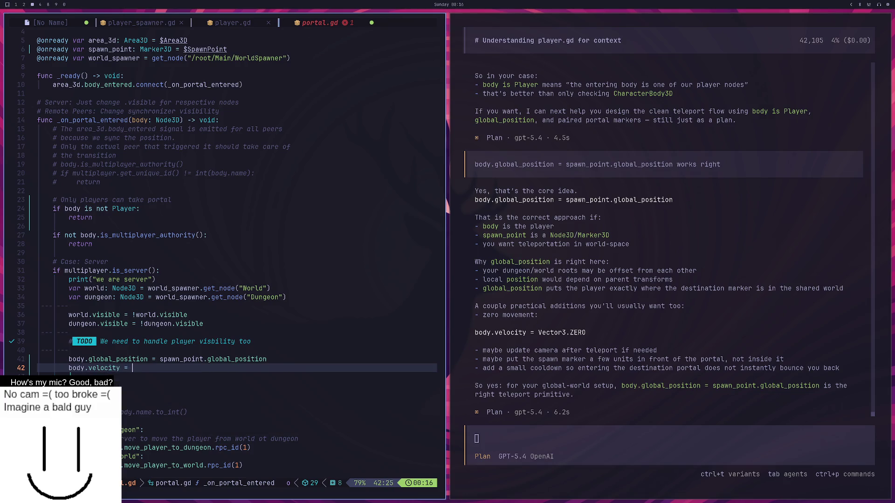
text(Vector3)
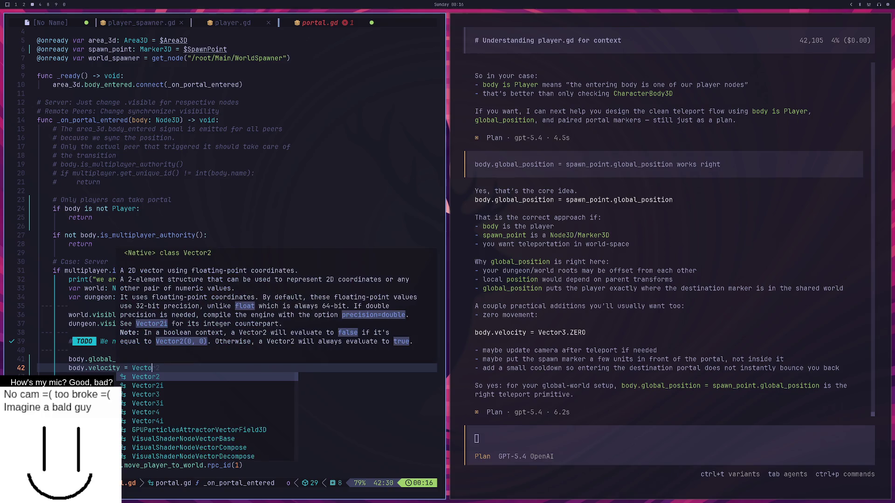
text(.)
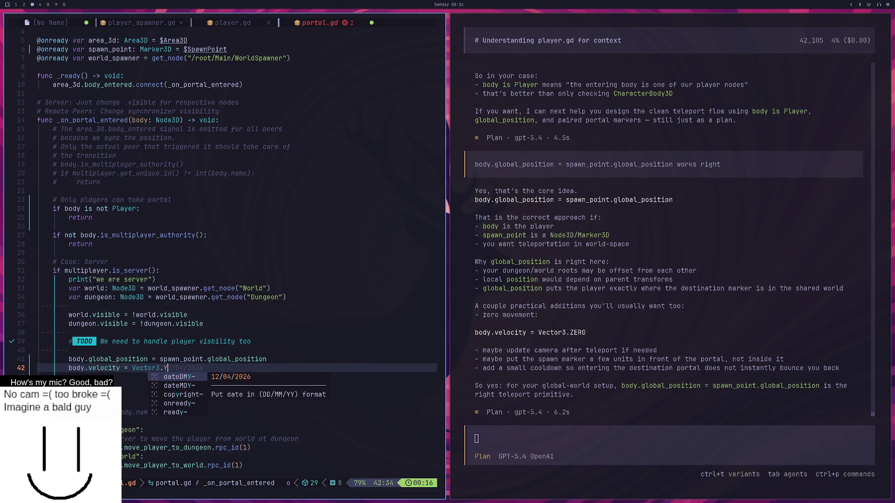
key(Return)
key(Escape)
text(k)
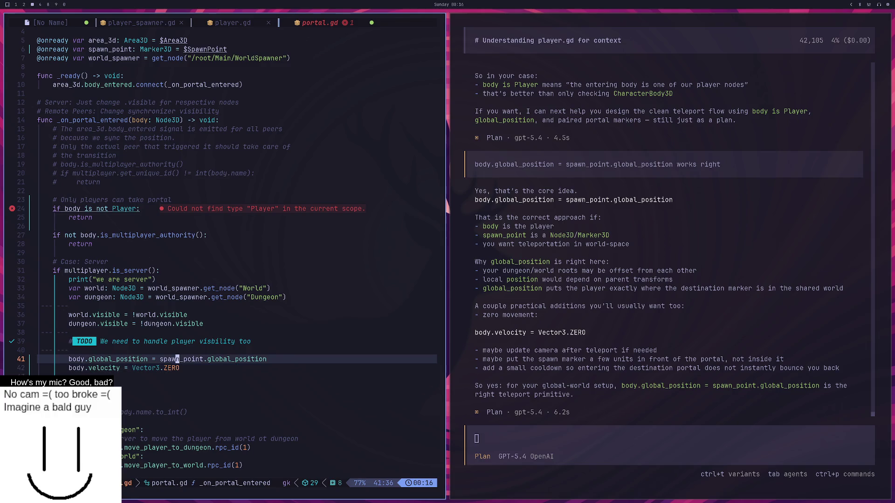
text(O# )
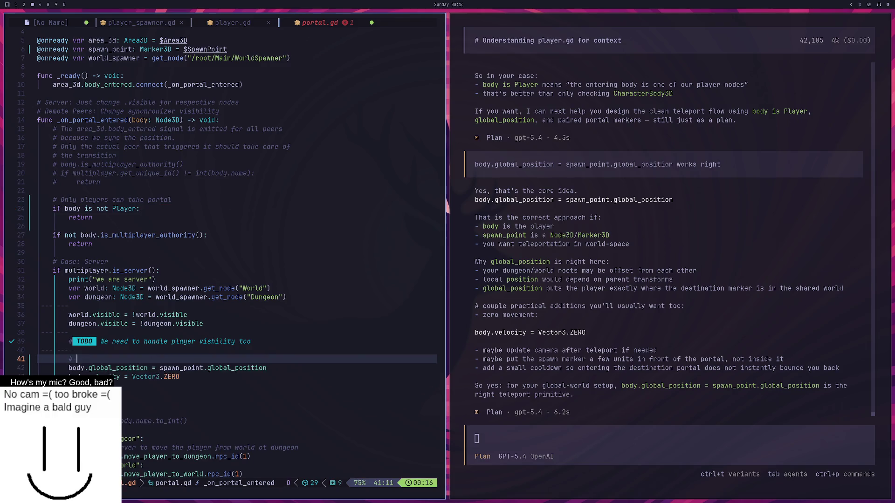
text(Spawn )
text(pl)
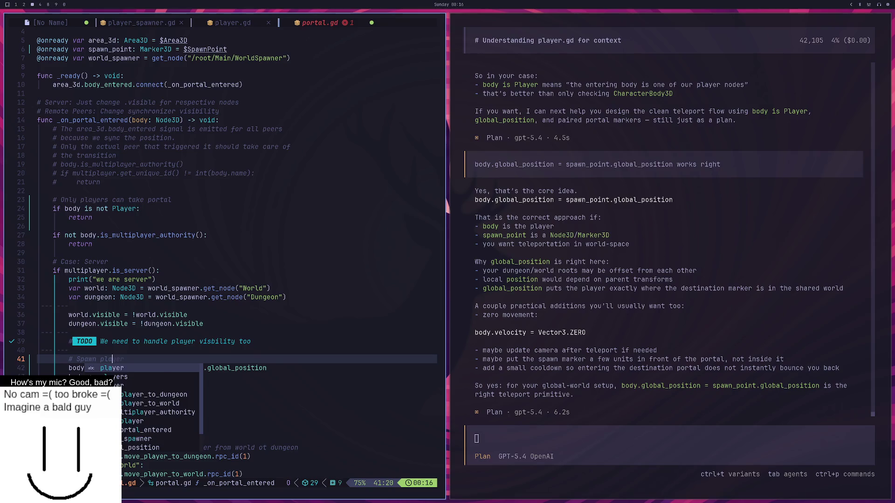
key(Tab)
key(Escape)
Step: Yank the three spawn lines and paste a copy at the end of portal.gd
key(V)
key(j)
key(j)
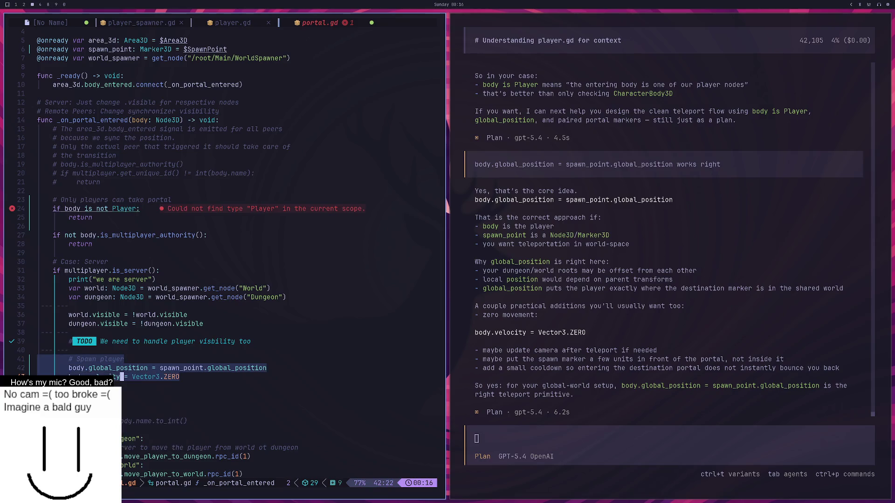
key(y)
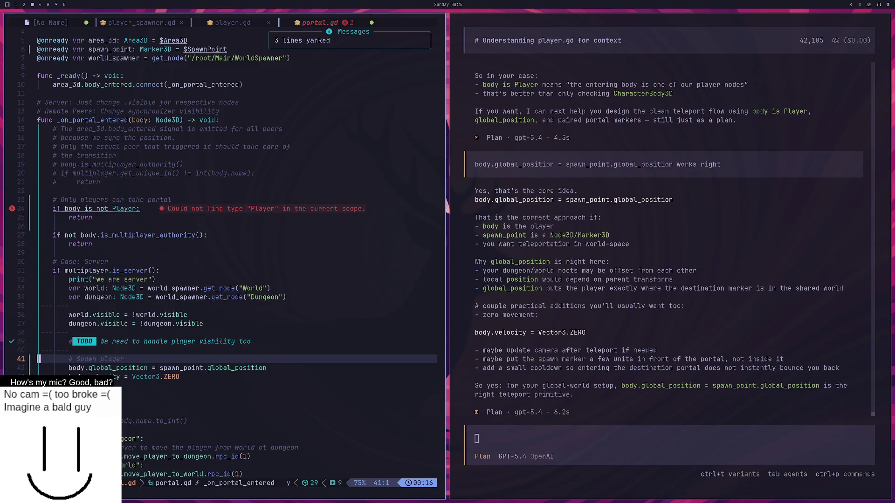
key(j)
key(j)
key(j)
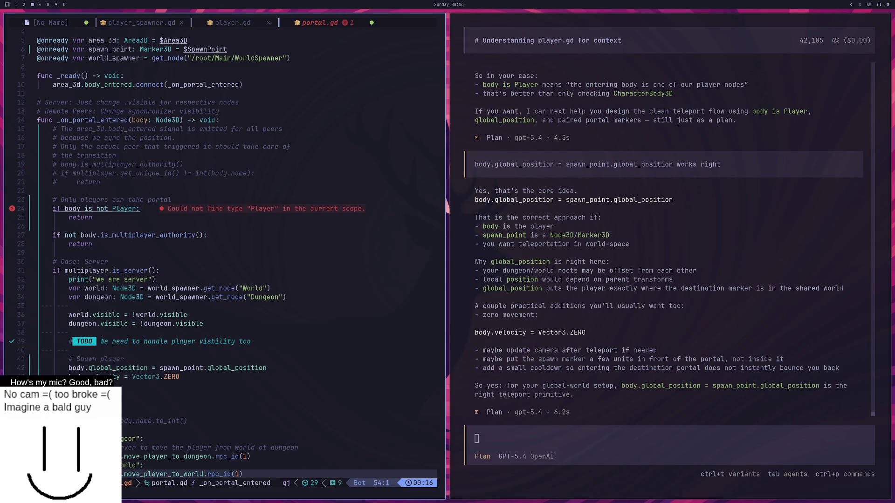
key(o)
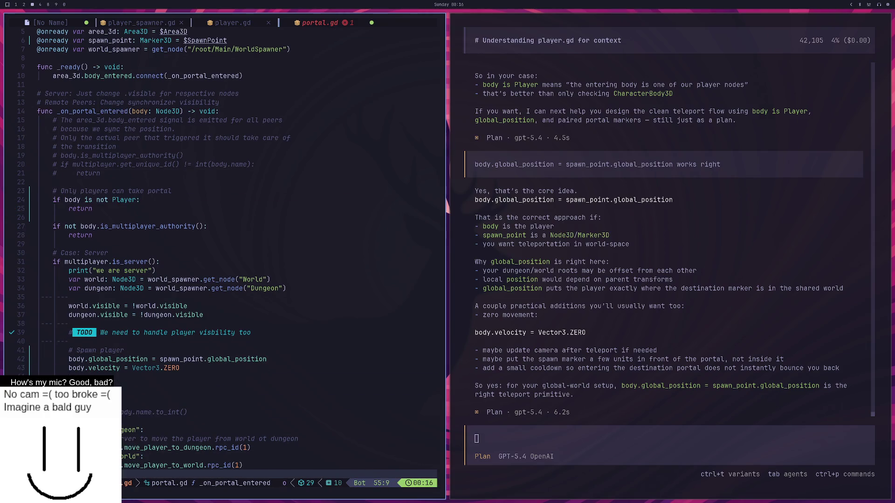
key(Escape)
key(p)
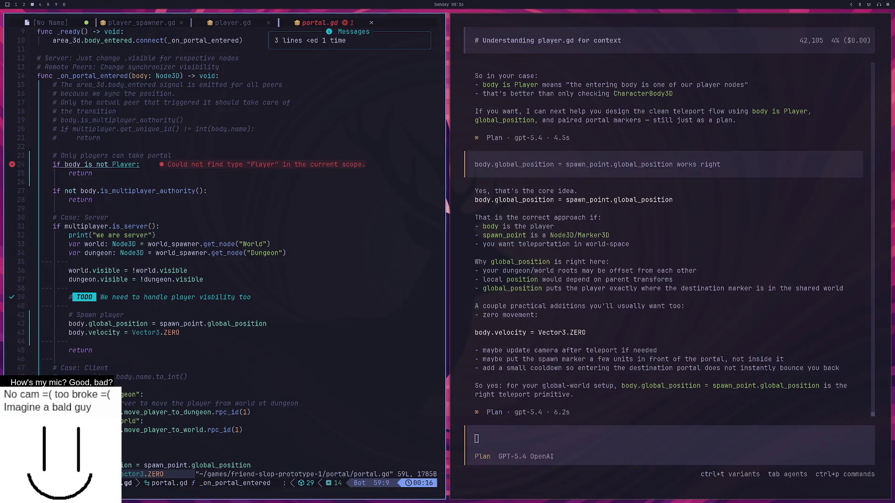
text(o)
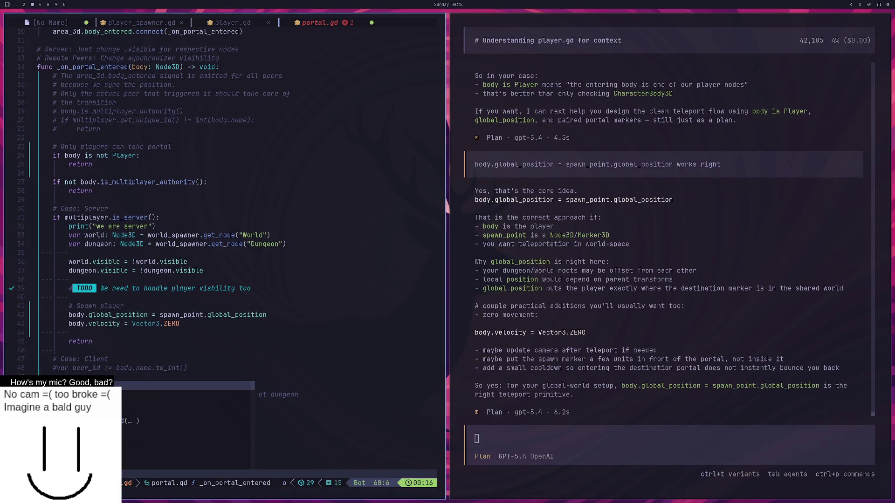
text(oo)
key(Escape)
Step: Remove the stray line 60 in portal.gd and save the file
key(shift+l)
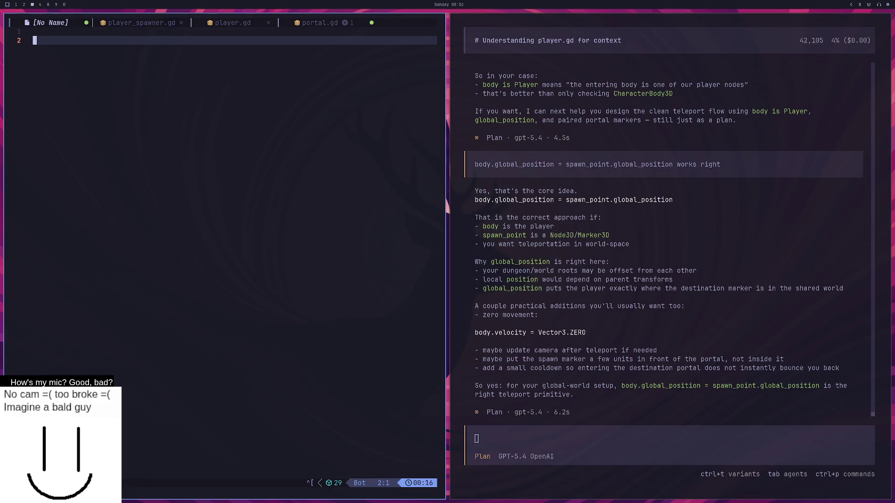
click(324, 26)
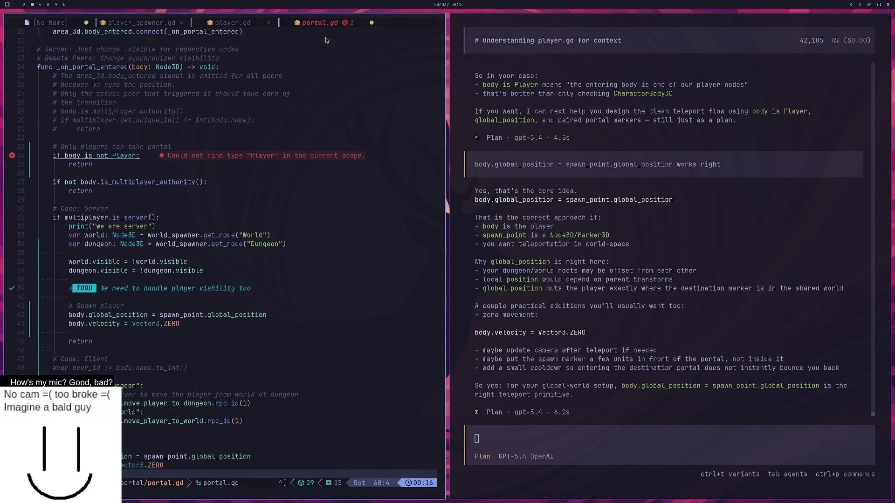
key(d)
key(d)
text(:w)
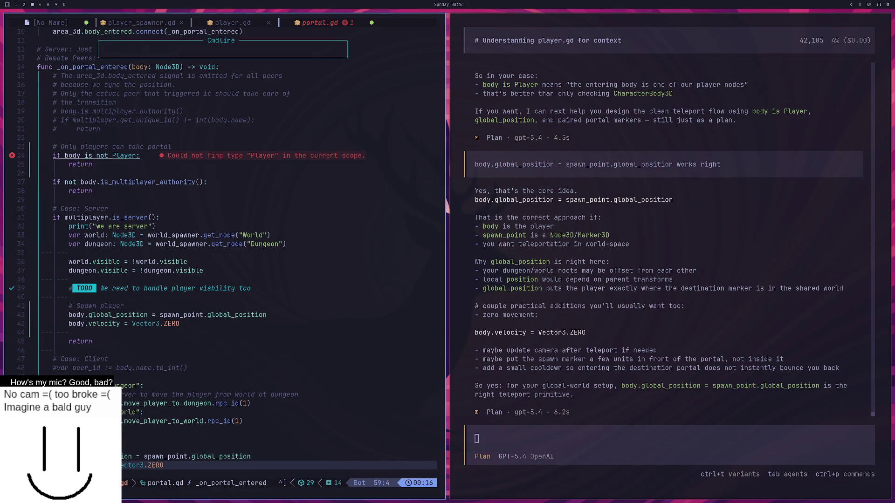
key(Return)
key(super+2)
Step: Run the game and host a server from the LAN tab
click(772, 26)
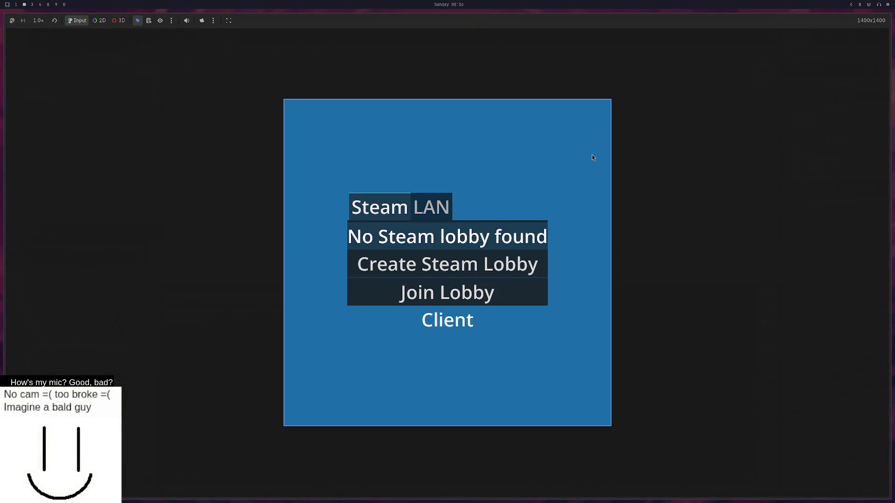
click(448, 212)
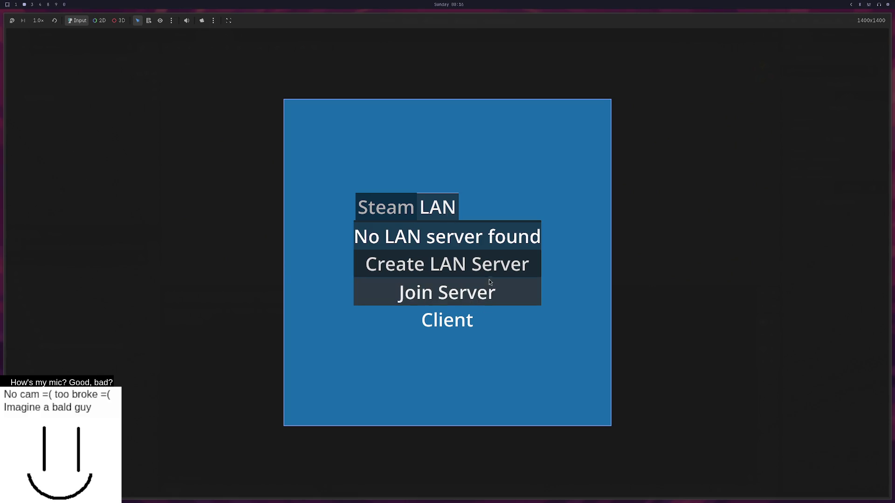
click(490, 275)
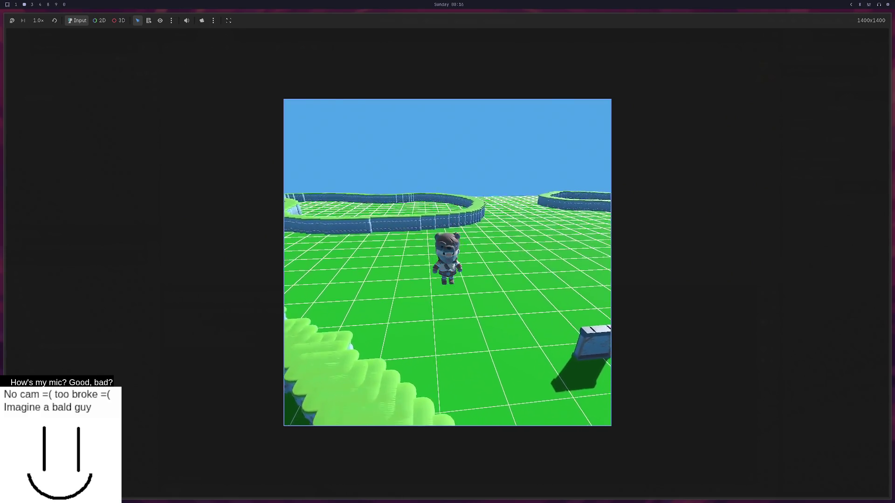
Step: Walk the Barbarian into the portal to teleport to the dungeon, then stop the game
key(w)
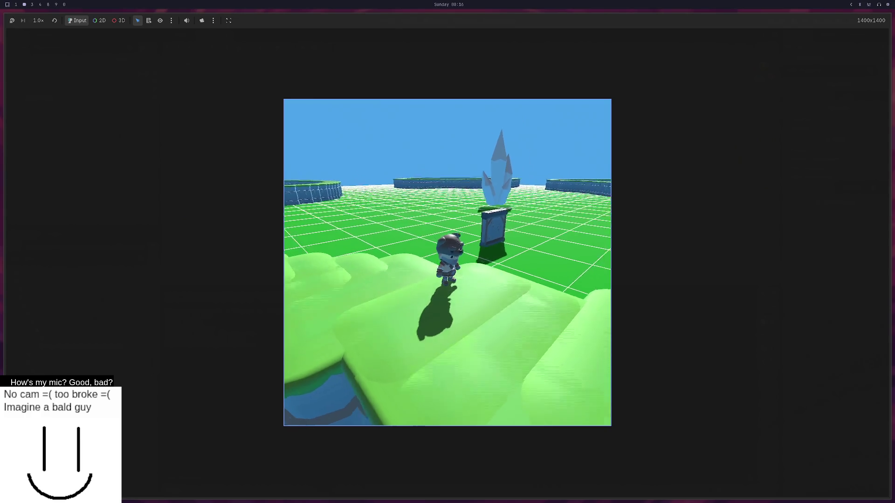
key(w)
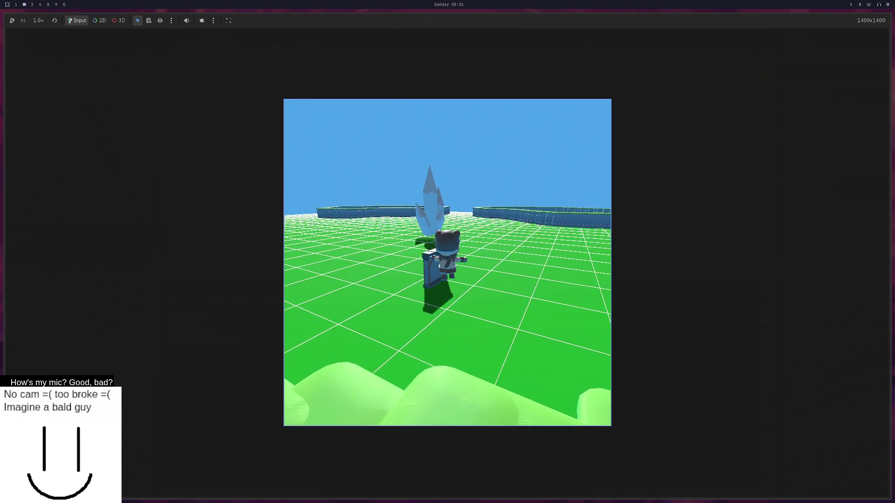
key(w)
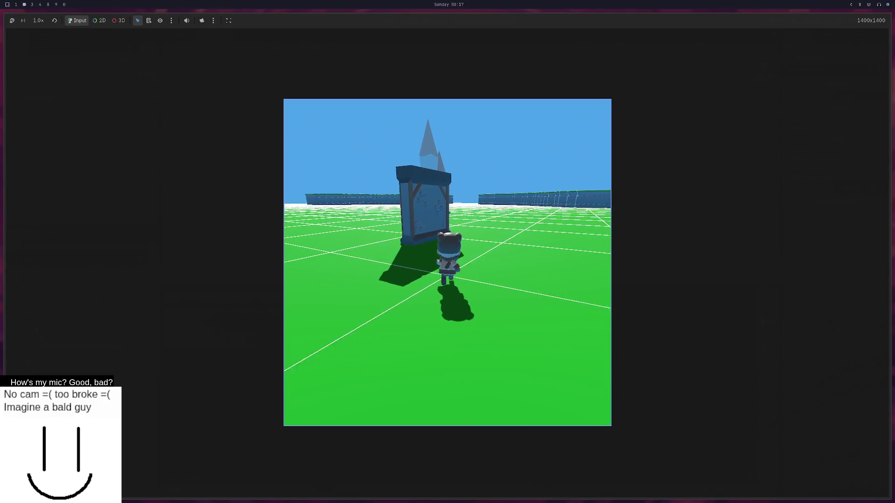
key(w)
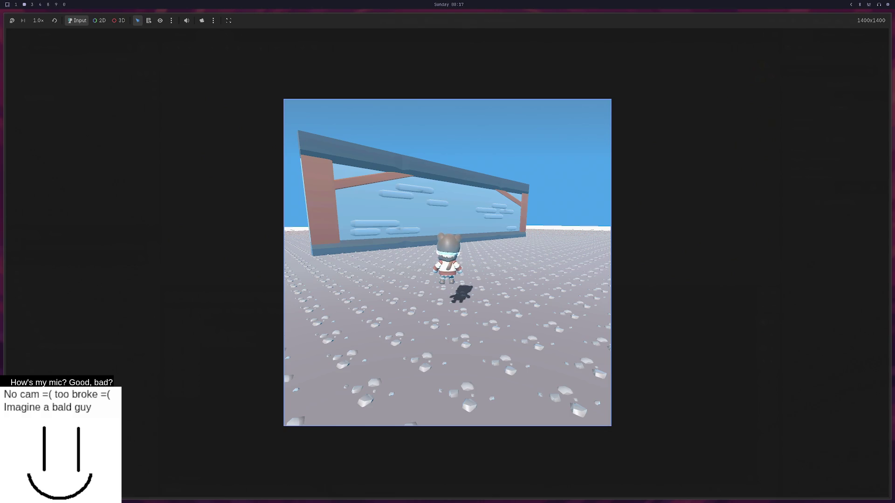
key(F8)
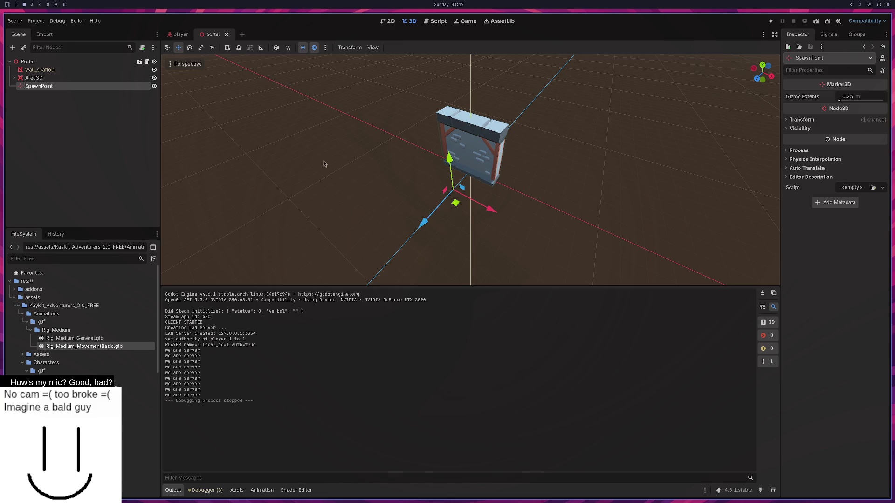
Step: Delete the SpawnPoint node from the portal scene, then switch to the player scene
right_click(45, 88)
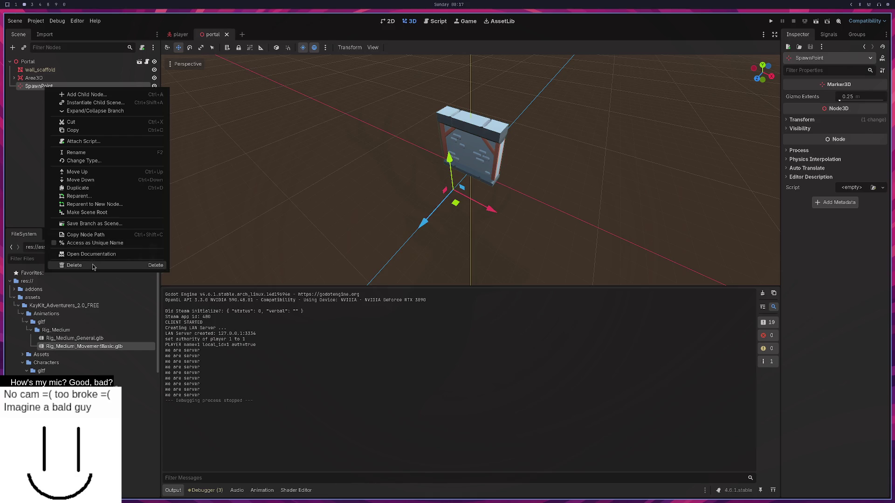
click(75, 265)
click(466, 259)
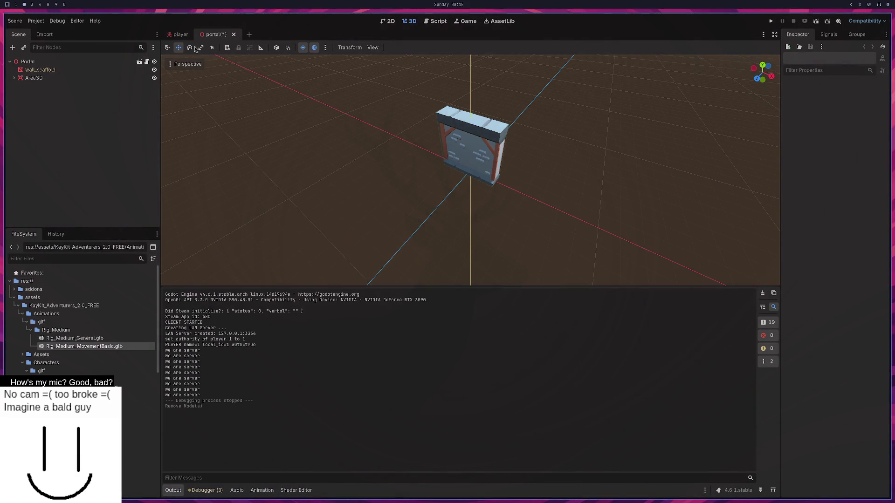
click(180, 34)
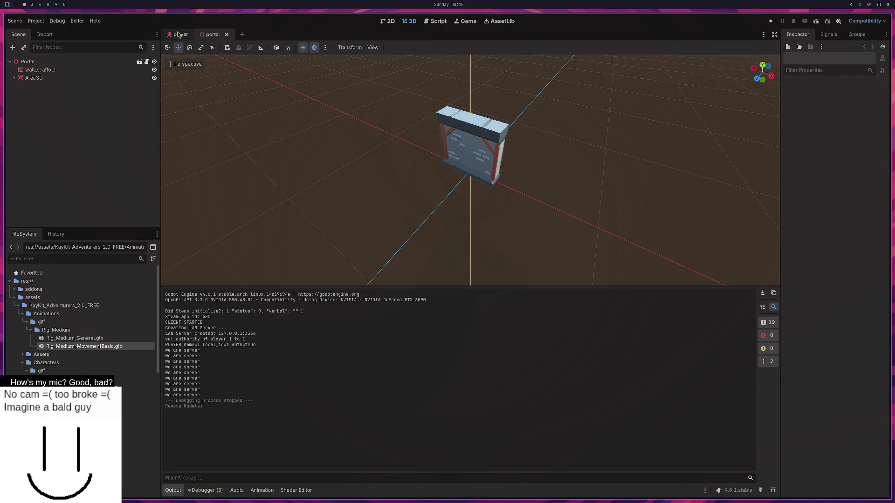
key(super+3)
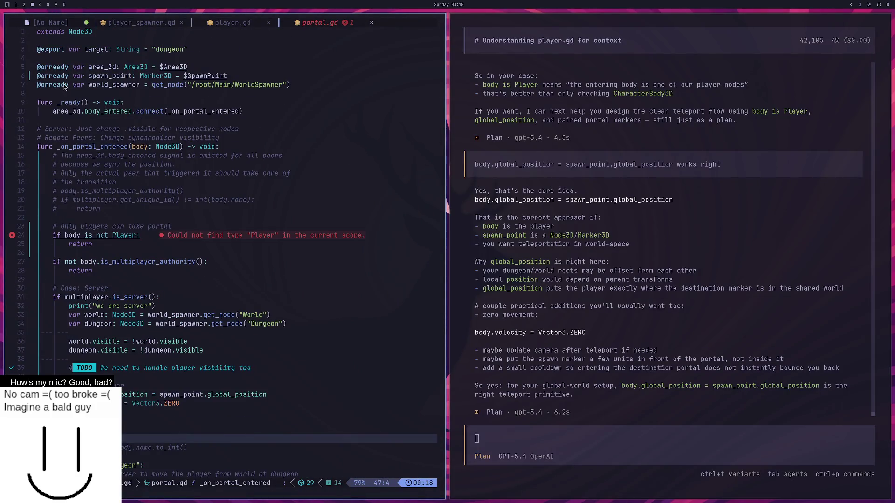
click(68, 76)
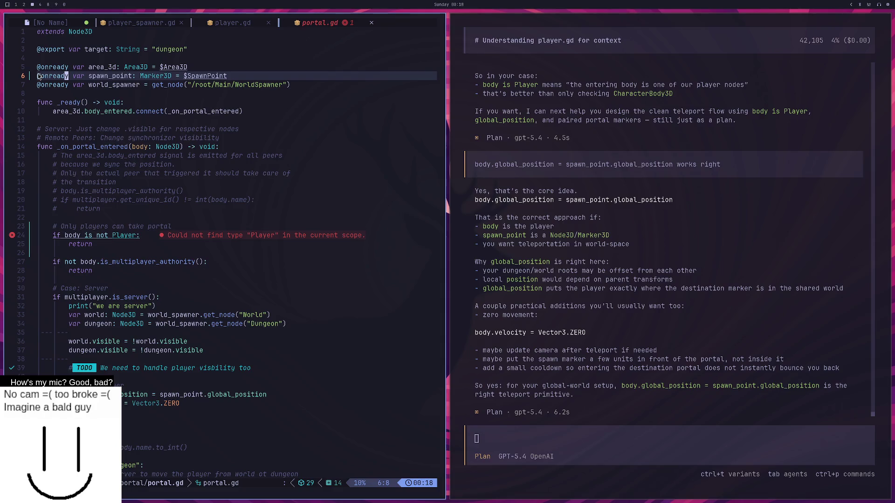
key(d)
key(b)
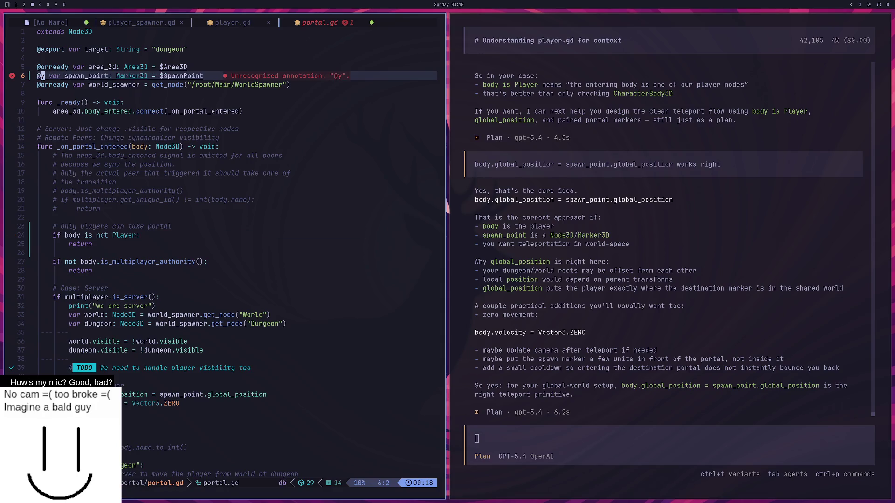
text(clexport)
key(Escape)
key(A)
key(BackSpace)
key(BackSpace)
key(BackSpace)
key(Escape)
Step: Move the spawn_point declaration directly below the target export and save portal.gd
key(d)
key(d)
key(j)
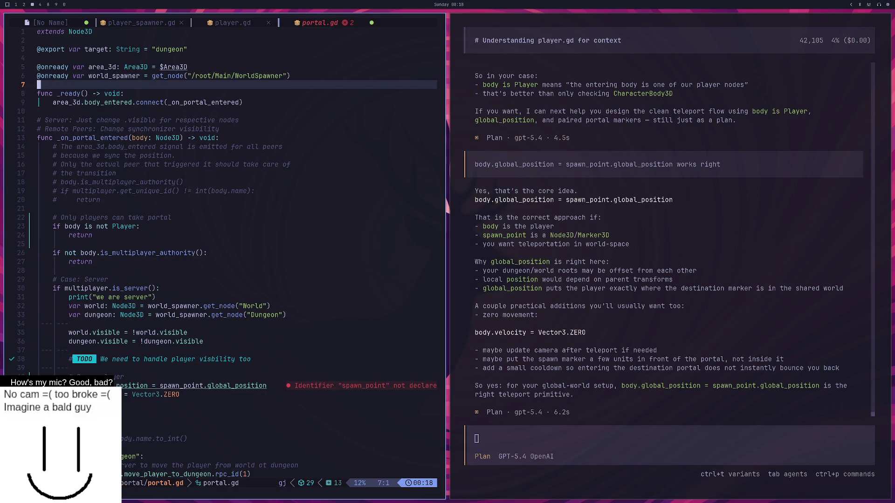
key(k)
key(k)
key(k)
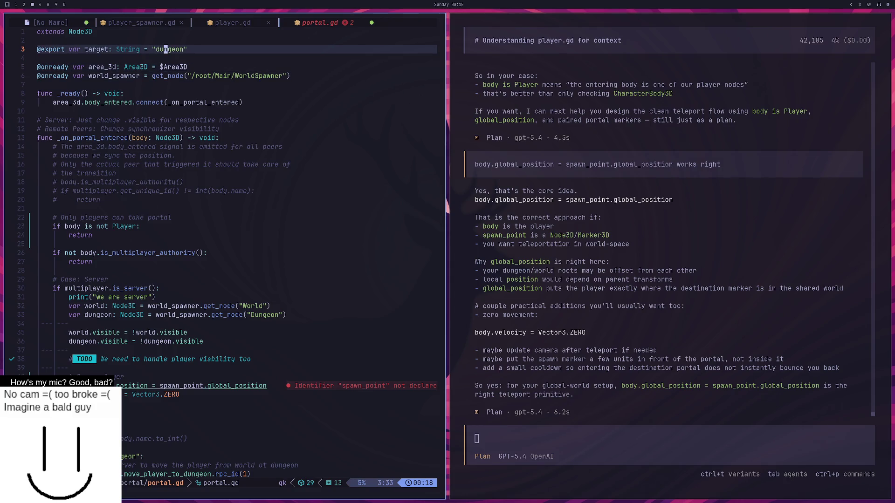
text(p:w)
key(Return)
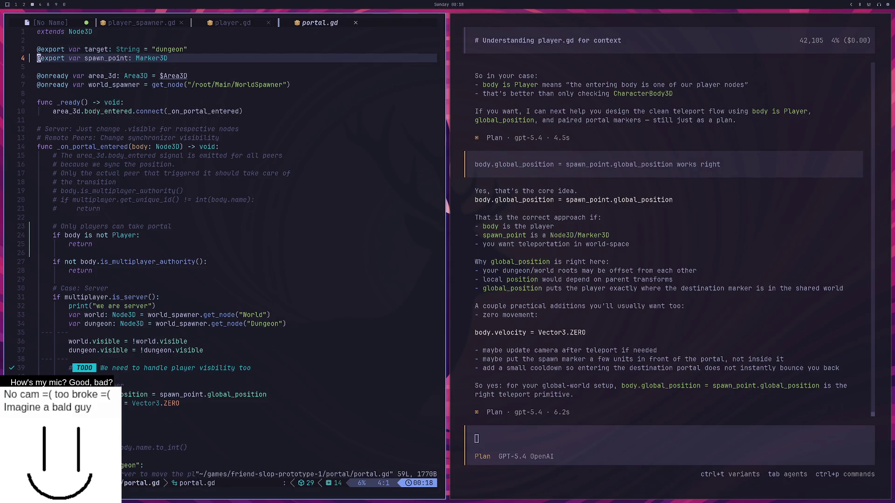
key(super+2)
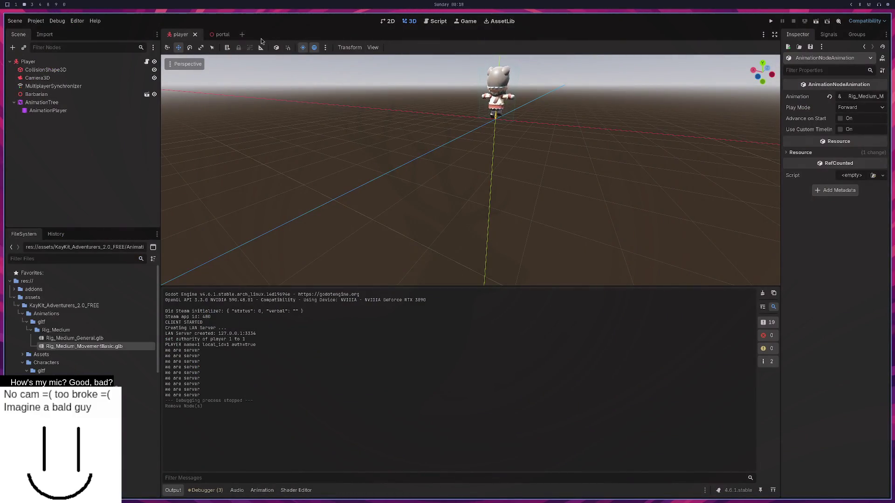
Step: Open world.tscn and add a Marker3D child node to its scene tree
key(alt+shift+o)
text(world)
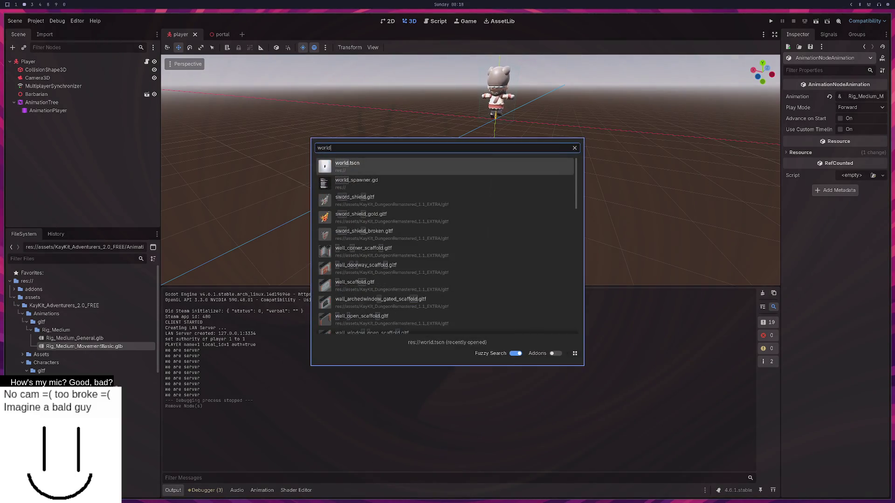
key(Return)
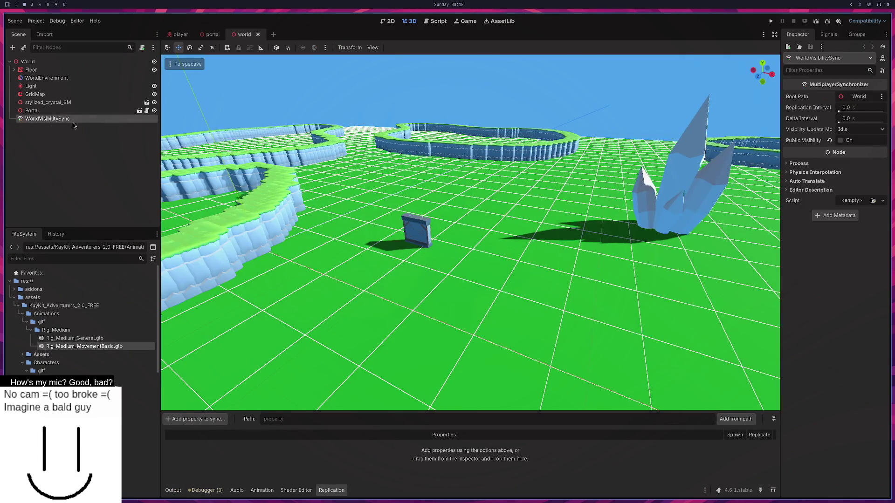
right_click(41, 135)
click(33, 130)
right_click(33, 127)
click(51, 135)
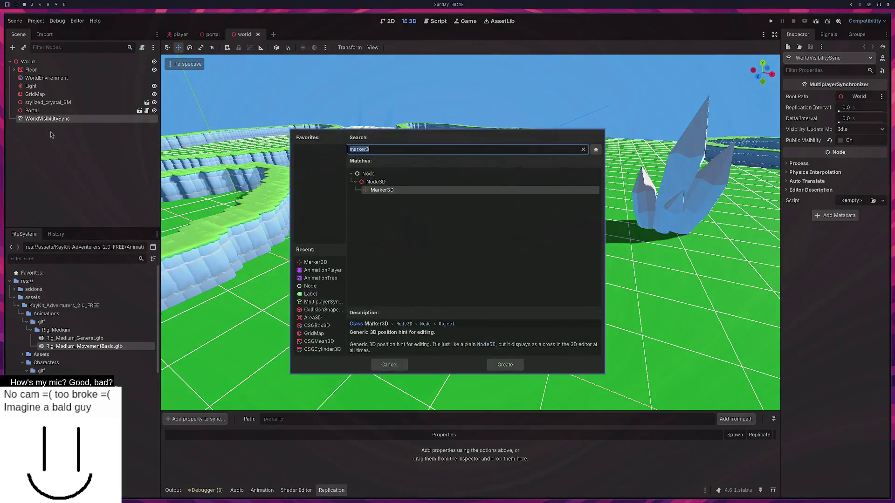
click(505, 364)
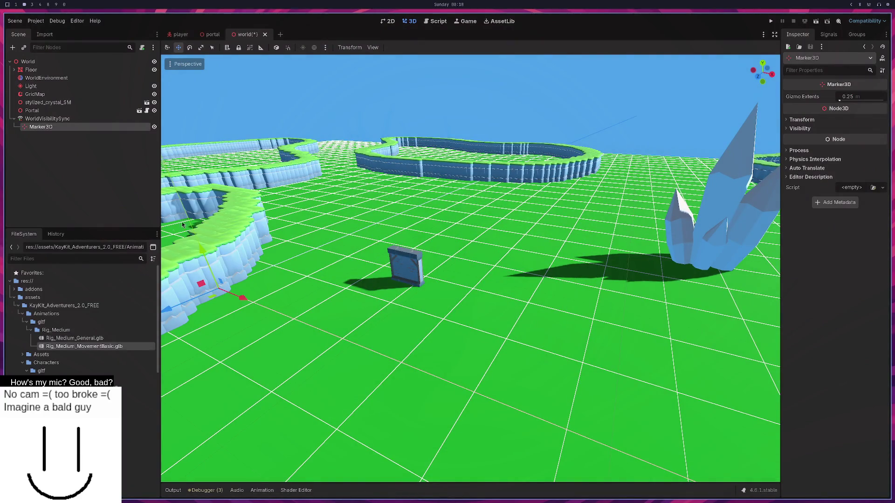
Step: Rename the marker to SpawnPoint and place it at top level above WorldVisibilitySync
double_click(65, 129)
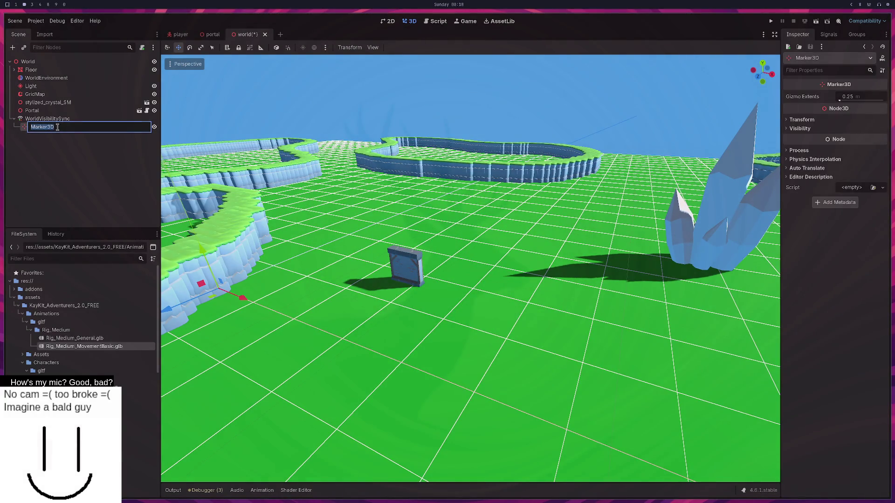
key(Escape)
click(33, 110)
double_click(46, 127)
text(SpawnP)
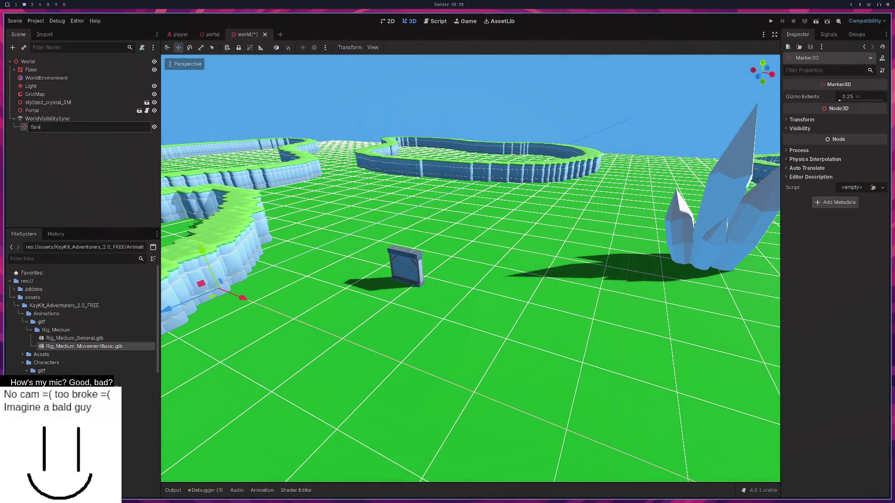
text(oint)
key(Return)
drag(49, 130, 47, 116)
Step: Drag the SpawnPoint marker beside the portal and save the world scene
scroll(256, 216, up, 2)
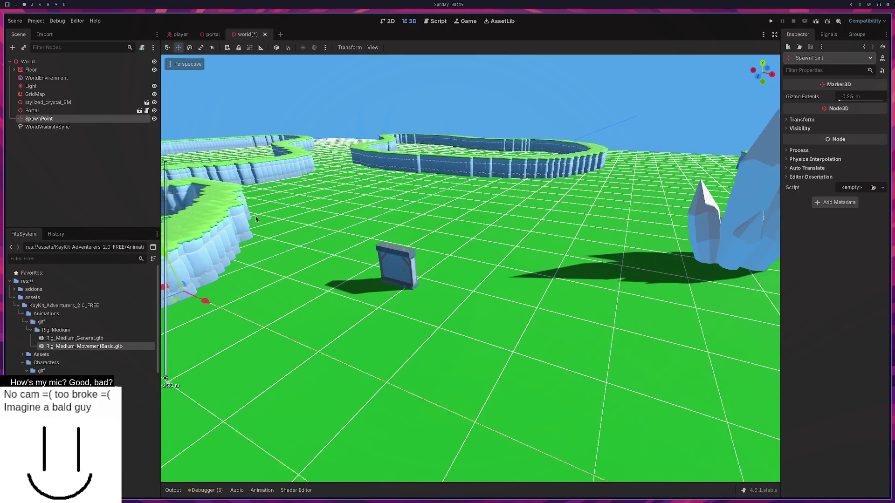
mouse_move(181, 303)
mouse_down()
mouse_move(318, 348)
mouse_move(275, 354)
mouse_move(409, 297)
mouse_move(356, 321)
mouse_up()
drag(378, 305, 405, 290)
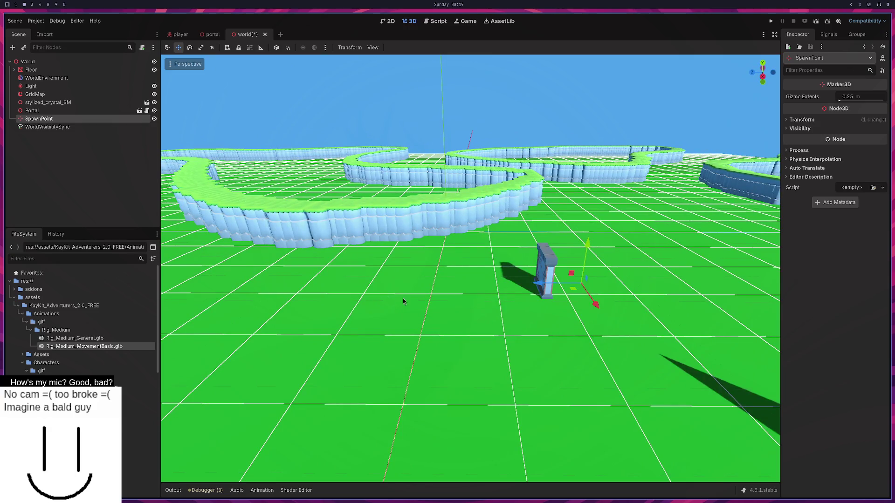
key(ctrl+s)
Step: Open dungeon.tscn through Quick Open
key(alt+shift+o)
text(dungeon)
key(Down)
key(Return)
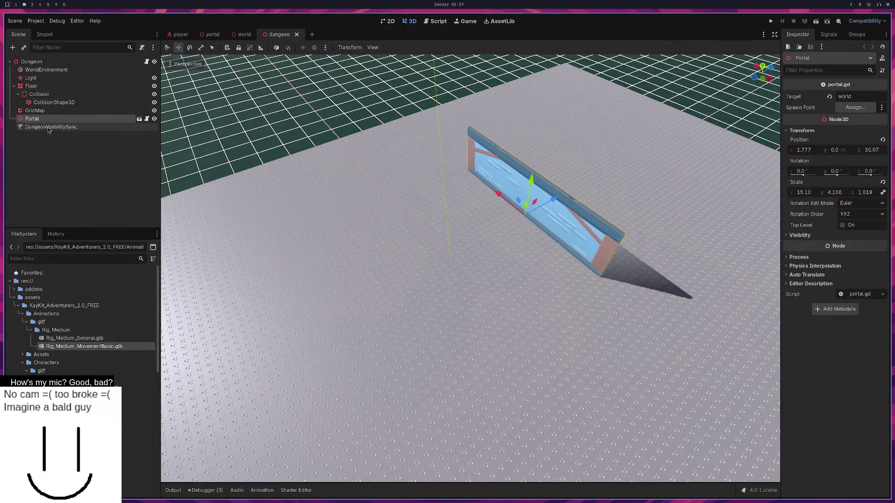
Step: Add a Marker3D child node under the Portal node in the dungeon scene
right_click(46, 136)
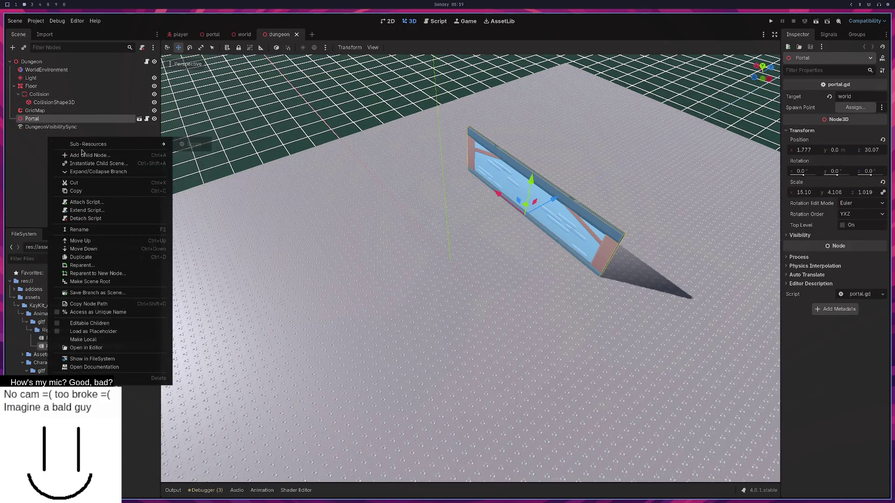
click(40, 159)
right_click(61, 159)
click(89, 167)
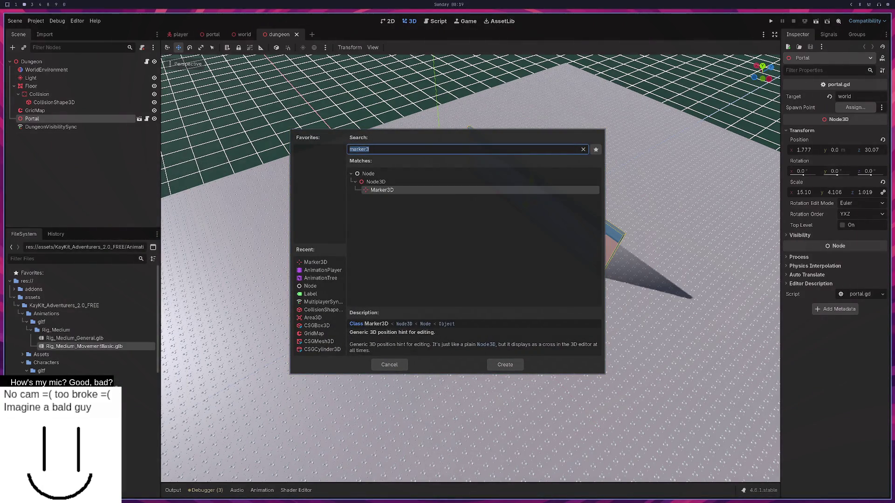
click(504, 365)
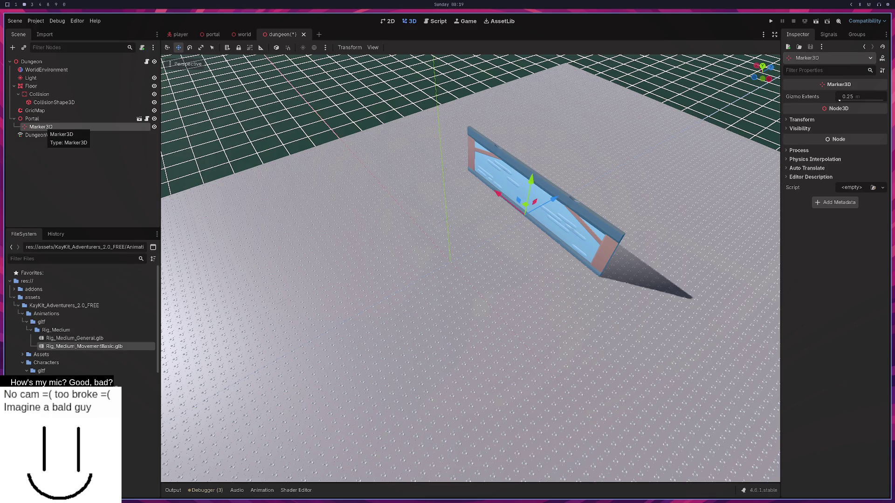
Step: Move the marker to the dungeon's top level, rename it SpawnPoint, and save
click(32, 118)
drag(40, 127, 45, 122)
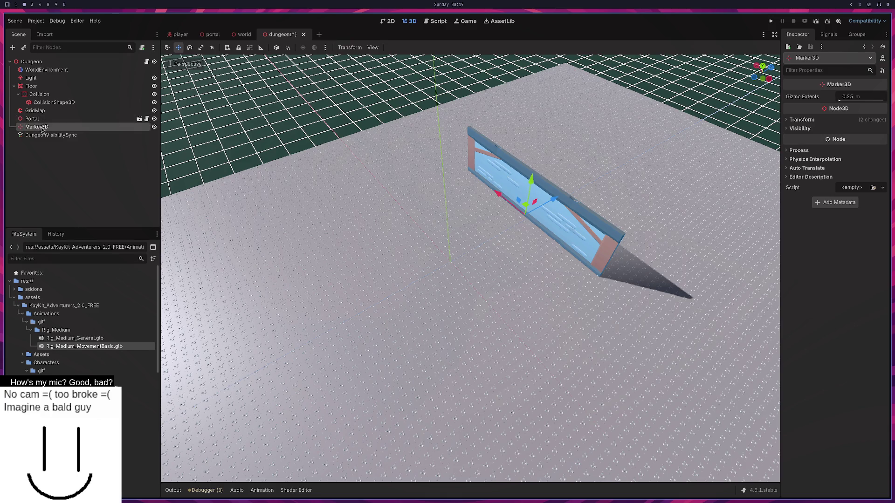
double_click(42, 127)
text(SpawnPoint)
key(Return)
key(ctrl+s)
click(211, 35)
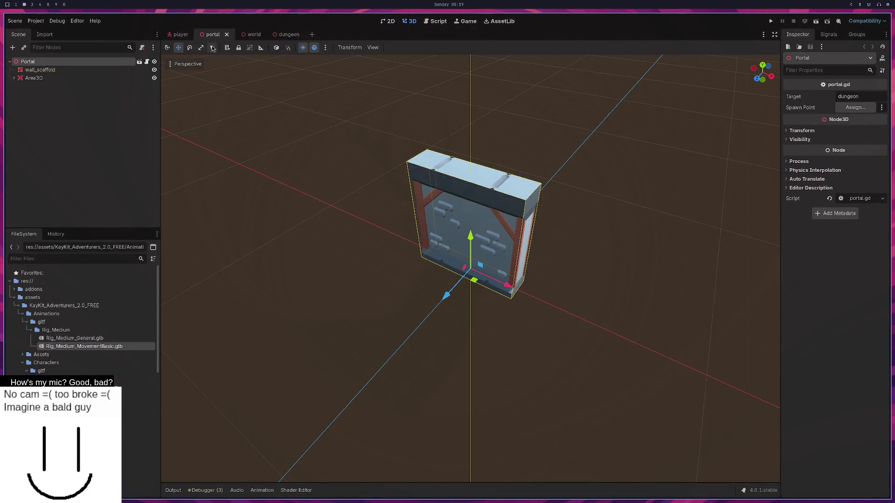
Step: In Neovim, search portal.gd for the next occurrence of 'move'
key(super+3)
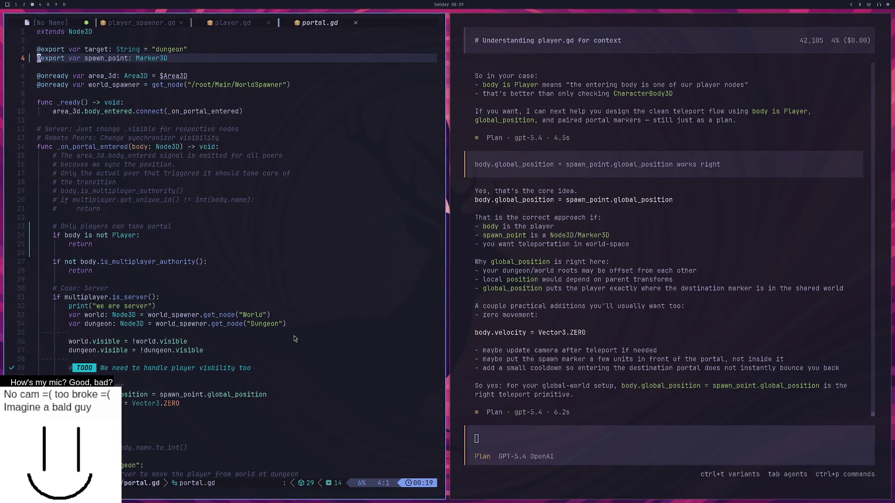
scroll(271, 337, down, 6)
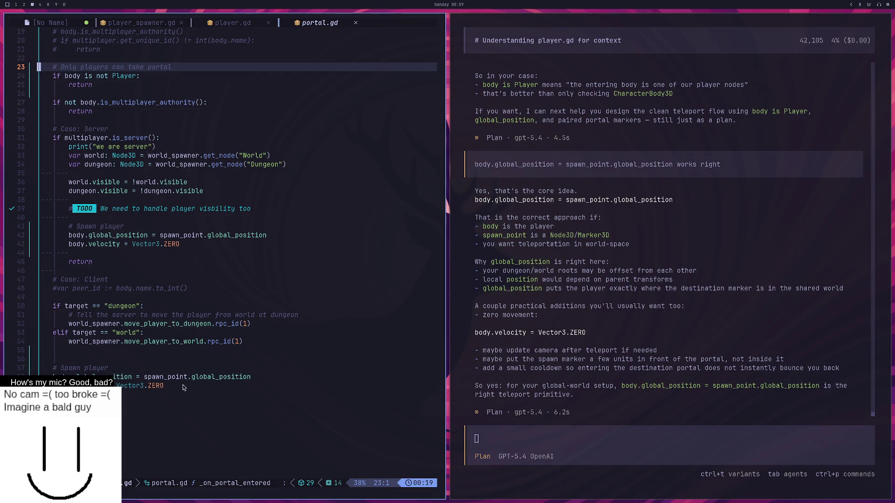
key(super+2)
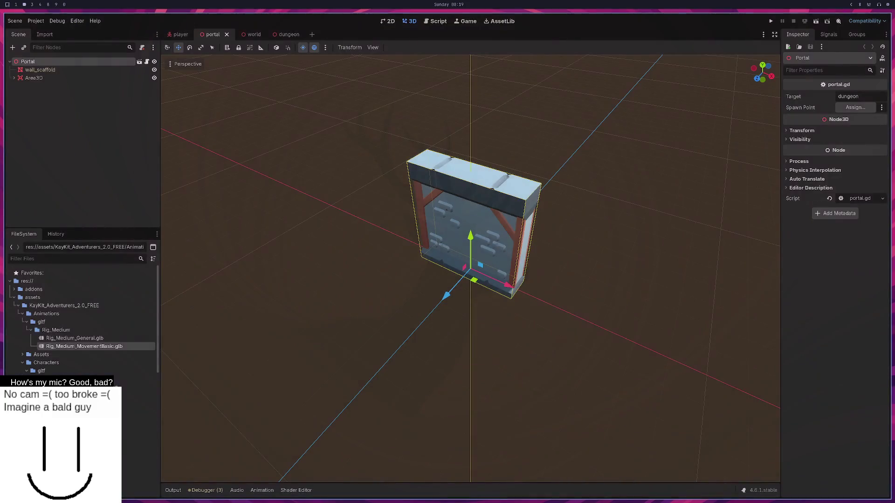
key(super+3)
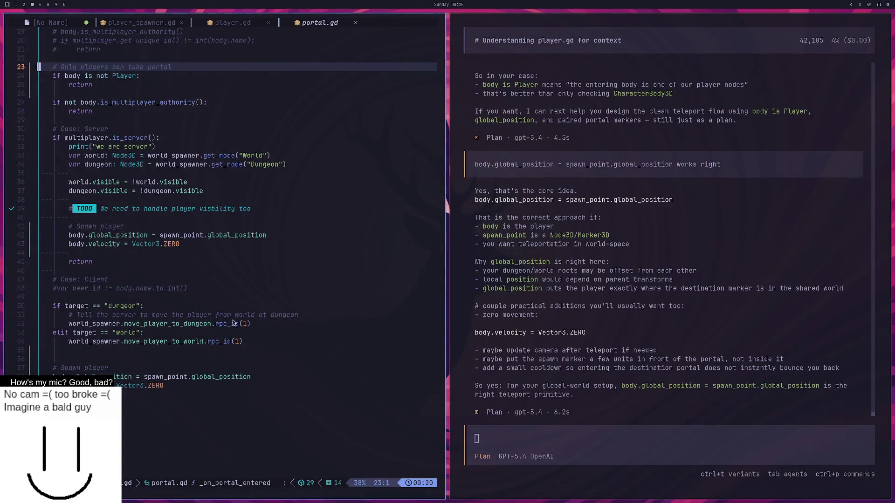
scroll(233, 322, up, 5)
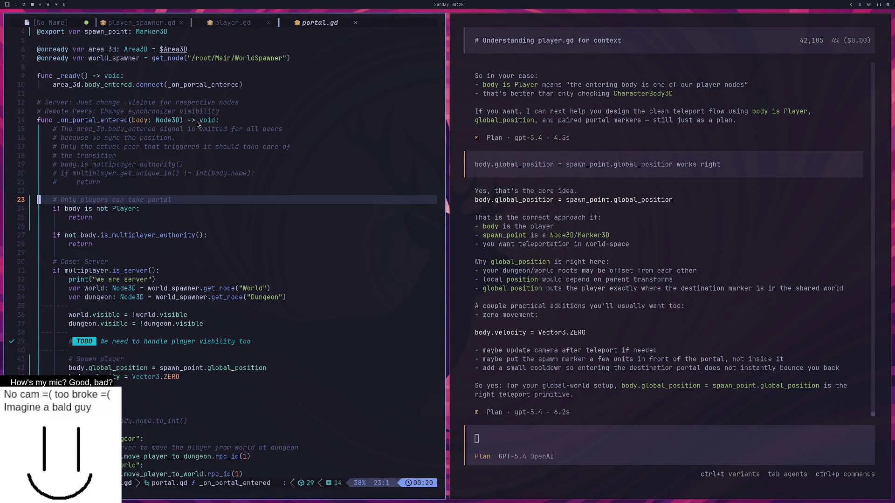
text(/move)
key(Return)
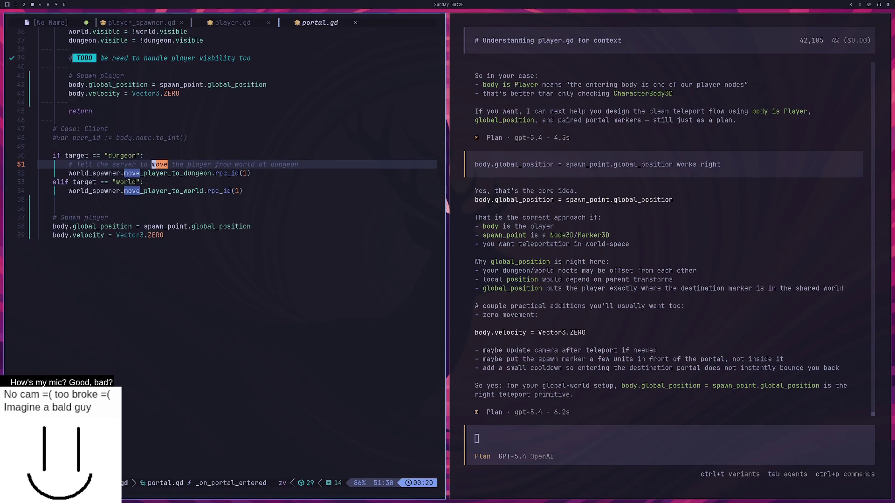
Step: Find and open network_manager.gd with the project file finder
key(space)
key(space)
text(network)
key(Return)
key(j)
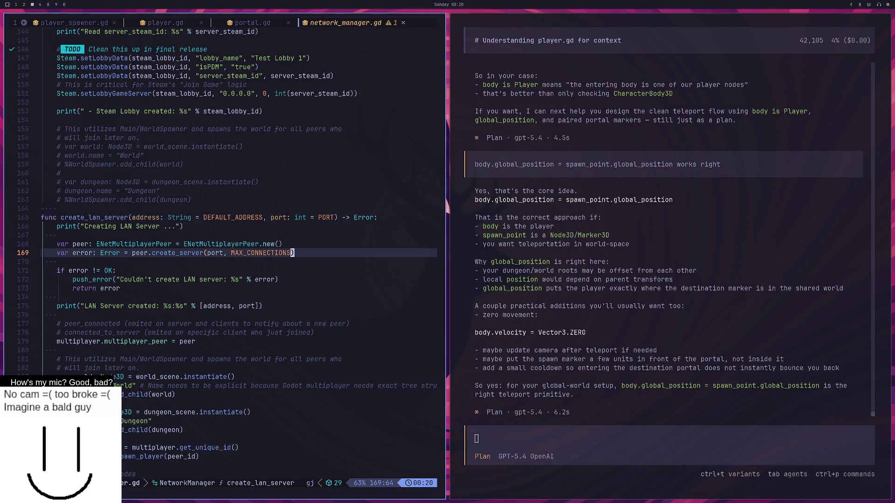
key(j)
key(j)
key(j)
key(k)
key(k)
key(k)
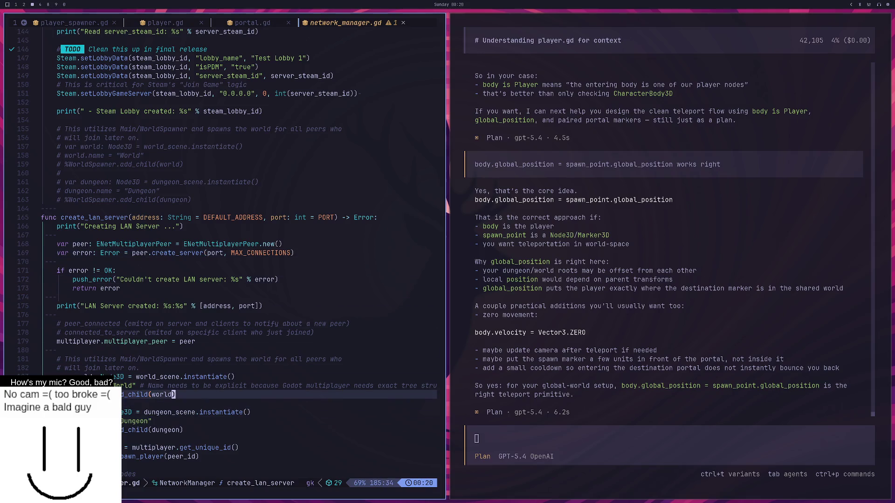
key(j)
scroll(240, 253, up, 1)
Step: Ask opencode how to set player spawn points across world and dungeon, via RPC or a spawn function
text(the probelm with spawnpoints is that we somehow need to set the spawn poitn for the portal in world somewhere )
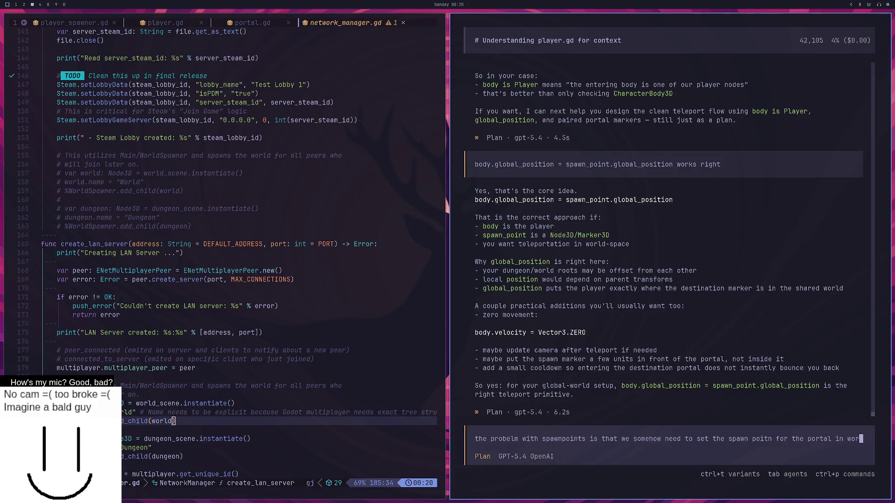
text(in dungeon and vice v)
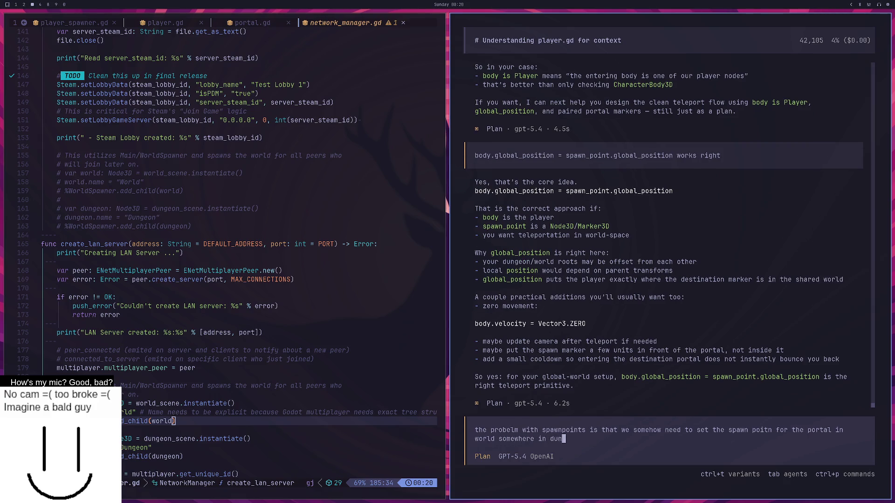
text(ersa and we spawn)
text( these nodes programat)
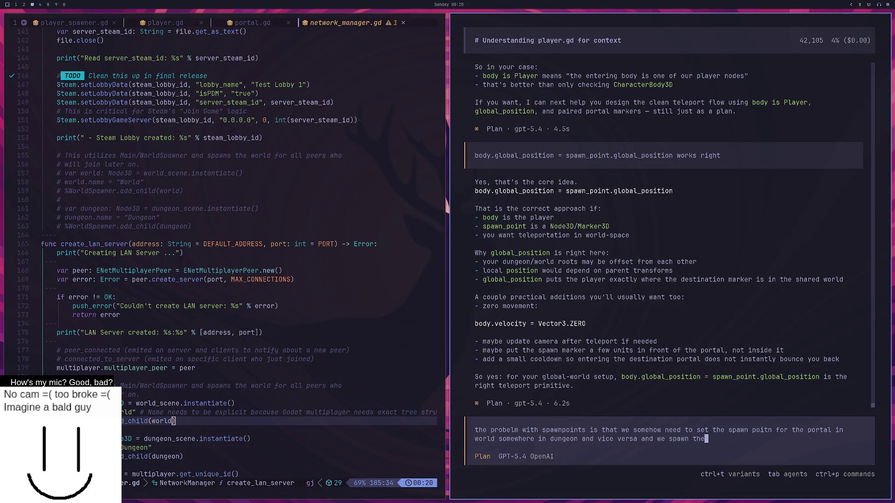
text(ically an)
text(d with a mult)
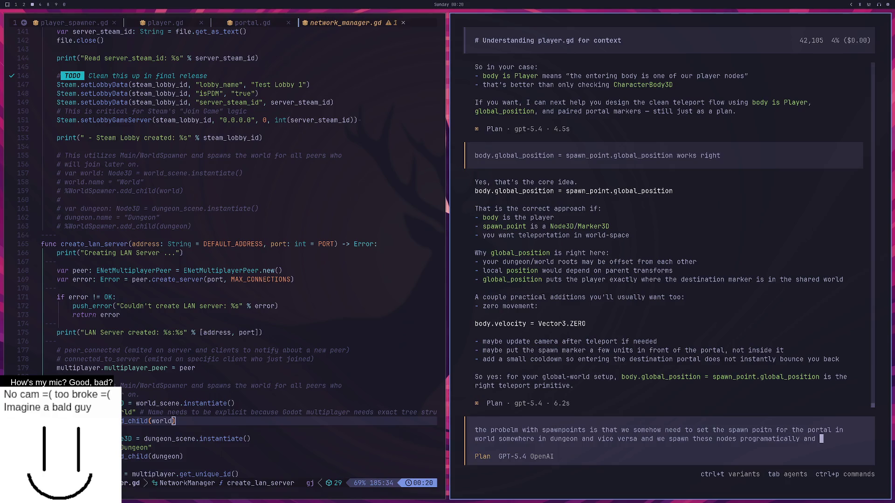
text(iplayer spawner sowe)
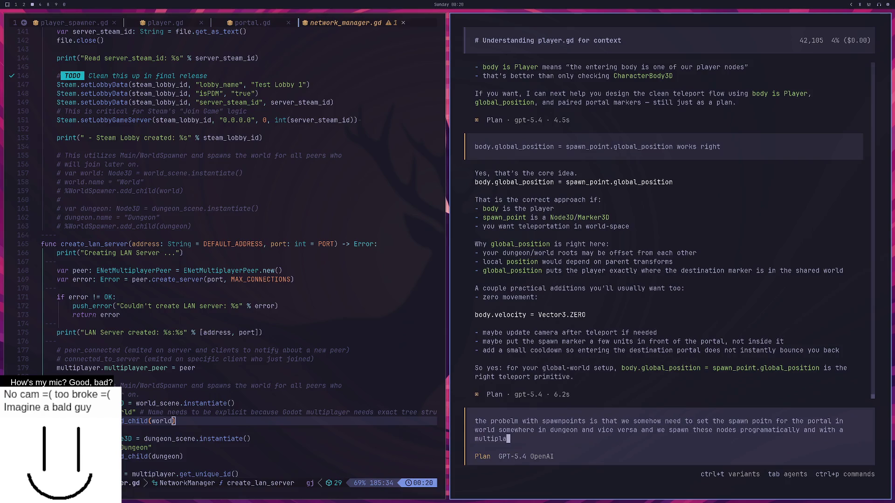
key(BackSpace)
key(BackSpace)
key(BackSpace)
text(we need to communicate the pos)
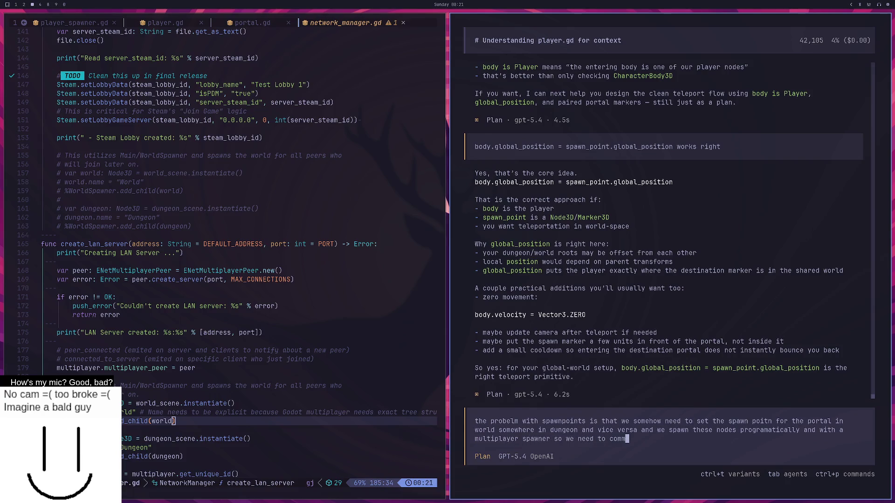
text(ition and shit wi)
text(th rpc o)
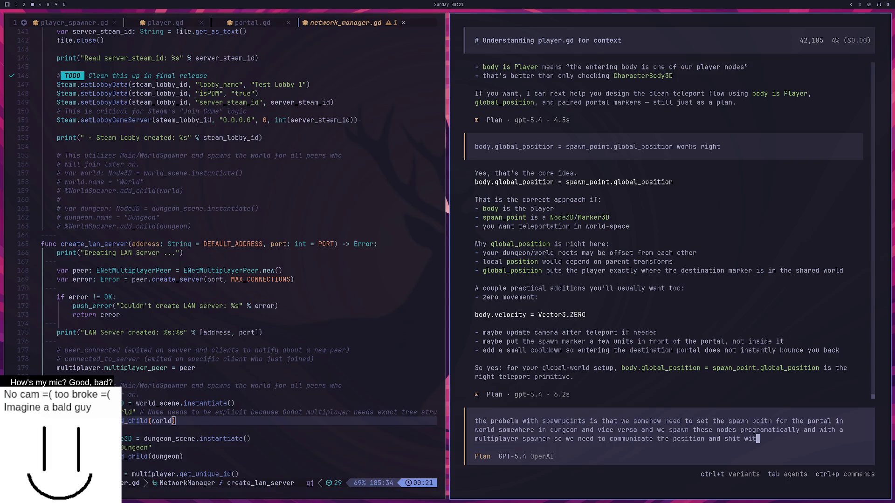
text(r a spawn functi)
text(n)
key(Return)
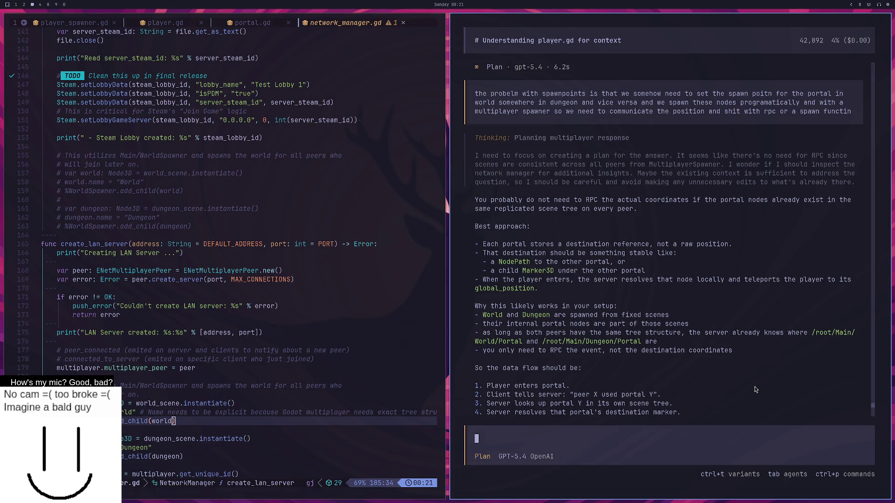
Step: Scroll through opencode's plan describing the server-side teleport flow and portal-identifier RPC payload
scroll(739, 379, down, 1)
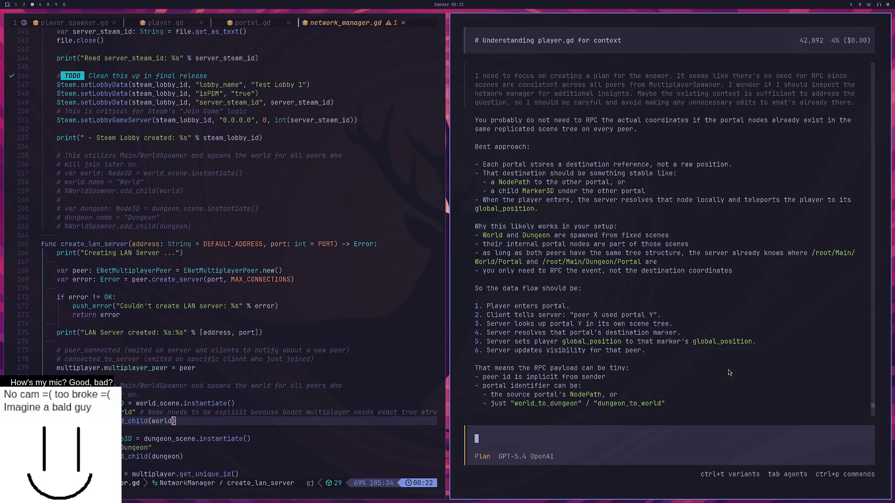
Step: Save the portal scene and delete the SpawnPoint marker from the world scene
key(super+2)
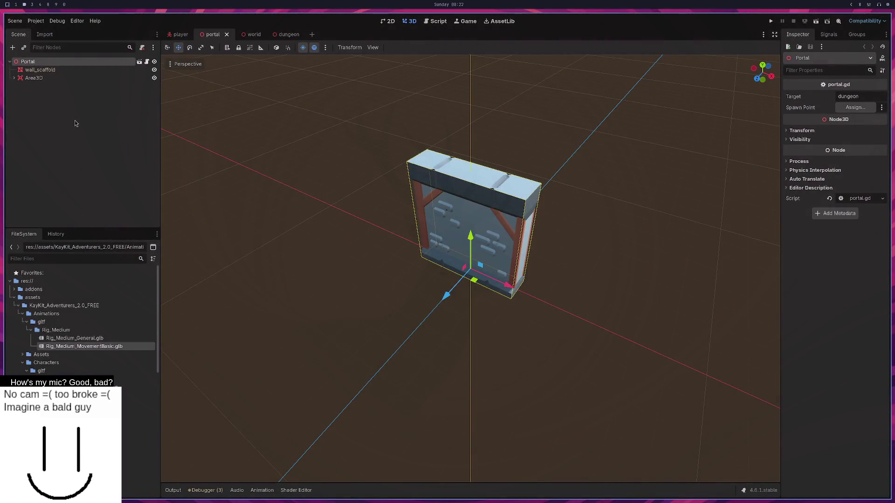
click(59, 97)
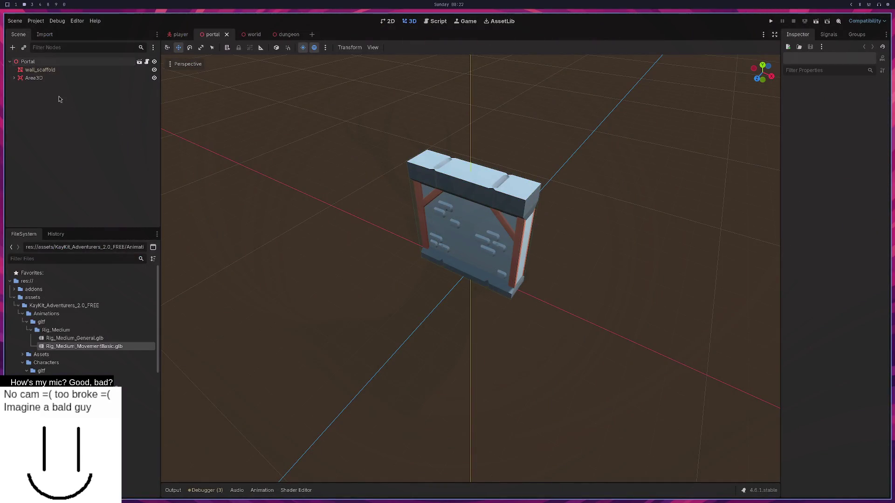
key(ctrl+s)
click(256, 34)
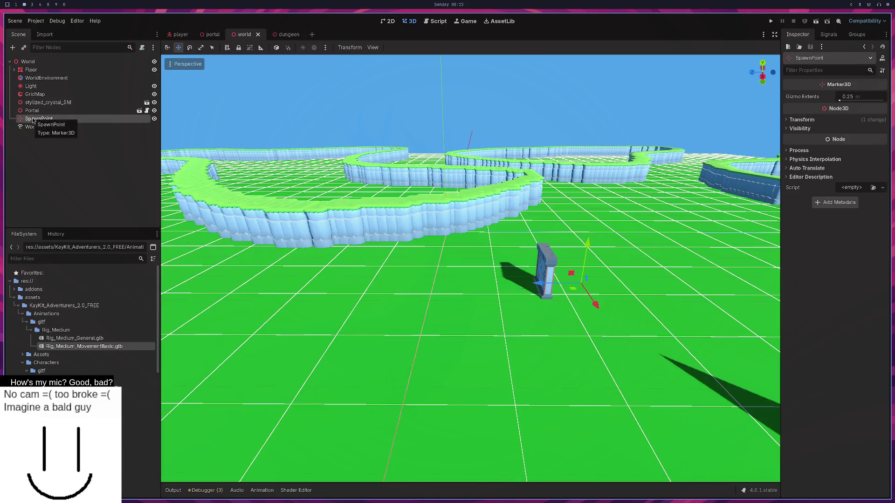
key(Delete)
click(472, 261)
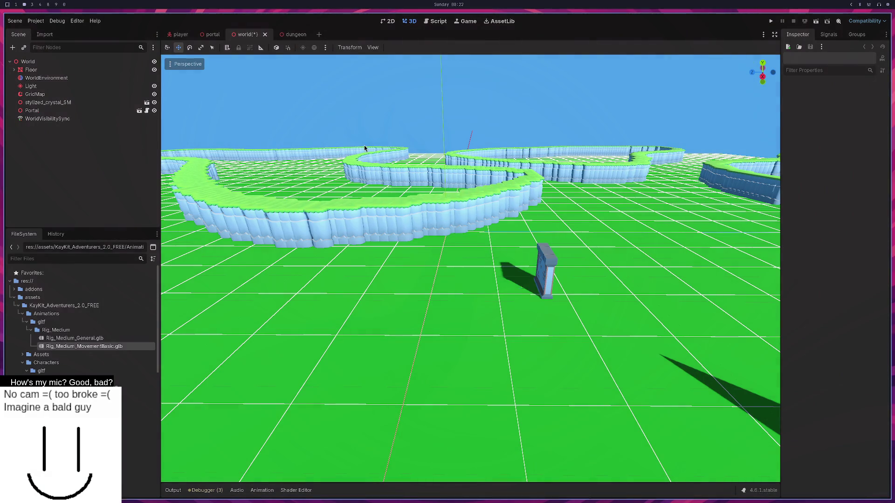
Step: Delete the SpawnPoint marker from the dungeon scene as well
click(296, 40)
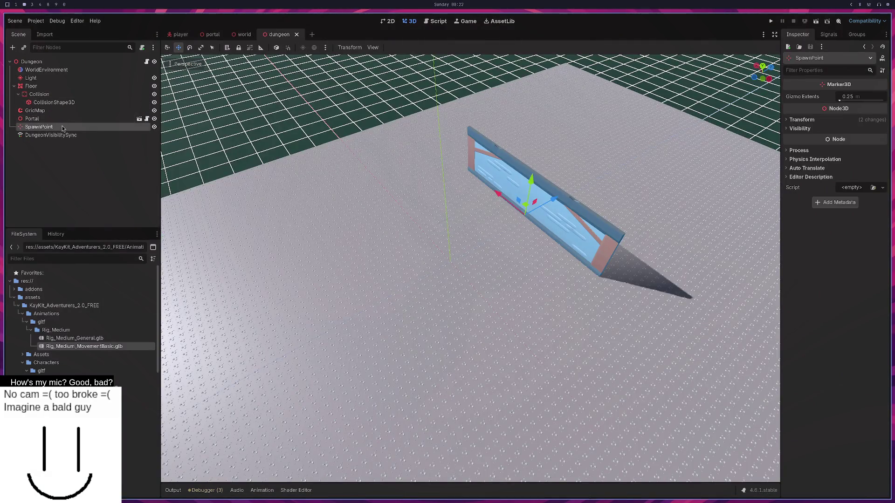
key(Delete)
key(Return)
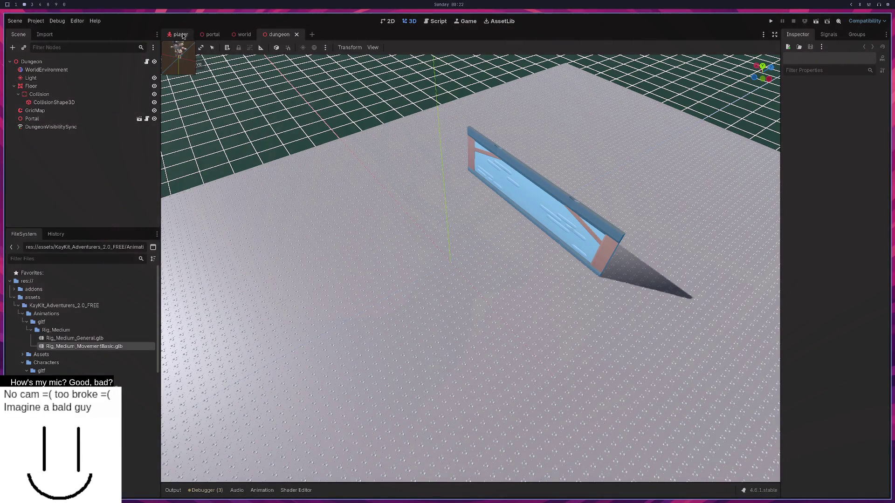
key(super+3)
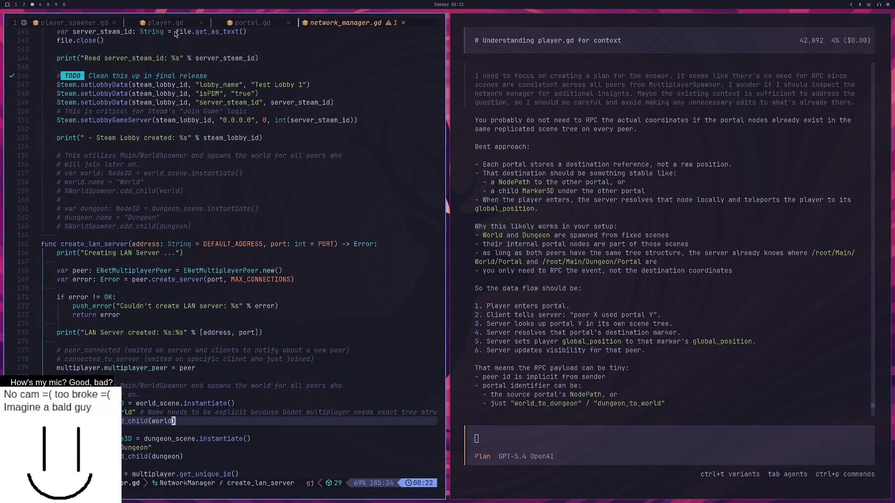
Step: Review the variable declarations in player.gd
key(ctrl+o)
click(109, 40)
click(132, 111)
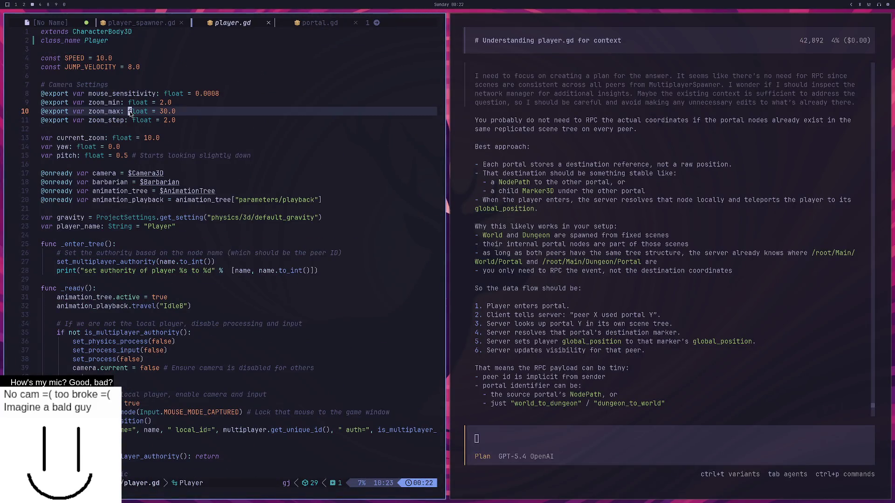
click(132, 149)
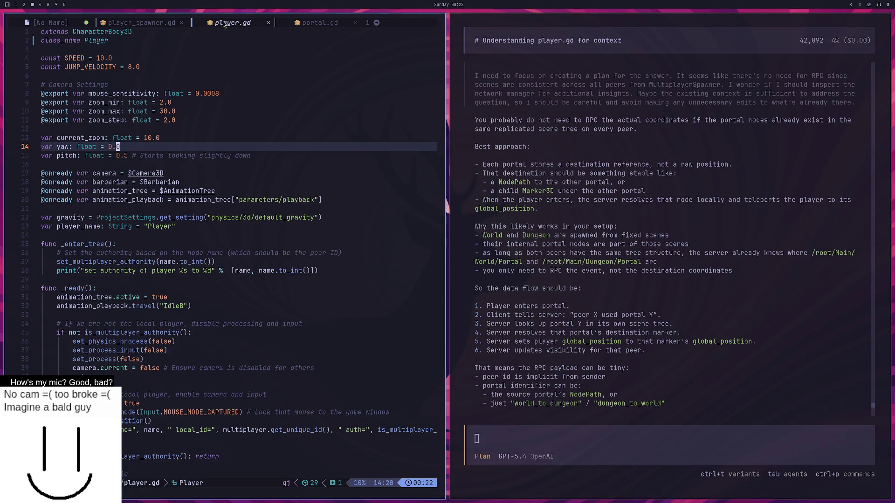
Step: In portal.gd, move the spawn_point declaration below the area_3d line
click(322, 25)
click(186, 132)
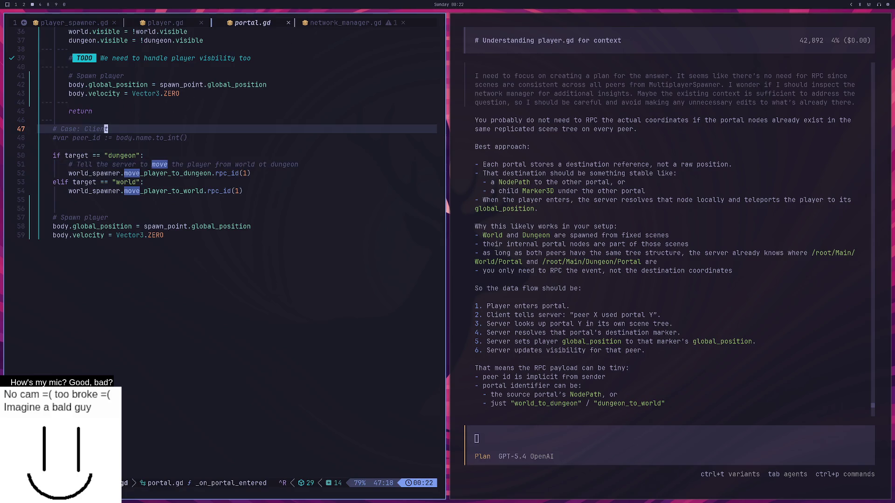
text(:10)
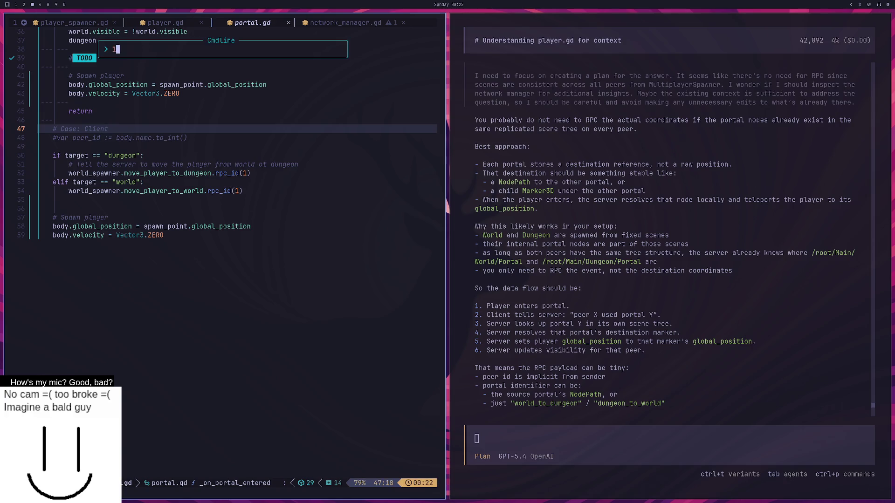
key(Return)
key(k)
key(k)
key(k)
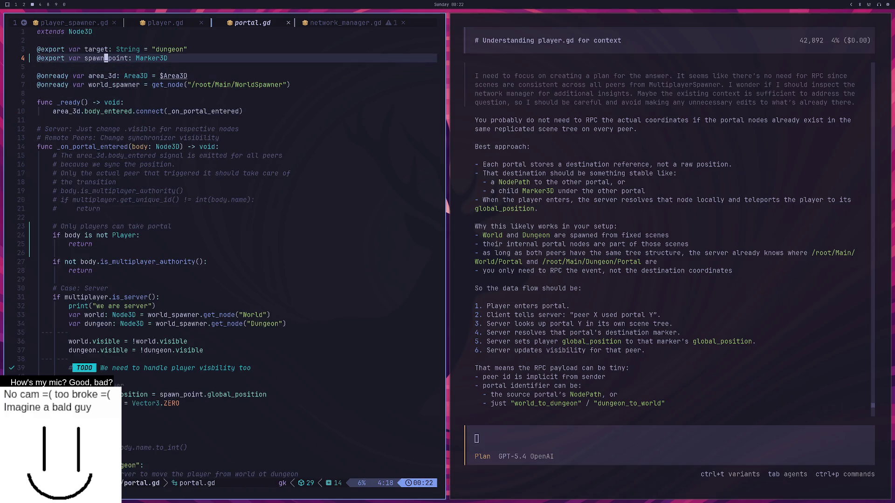
key(d)
key(d)
key(j)
key(p)
key(l)
text(dwionready)
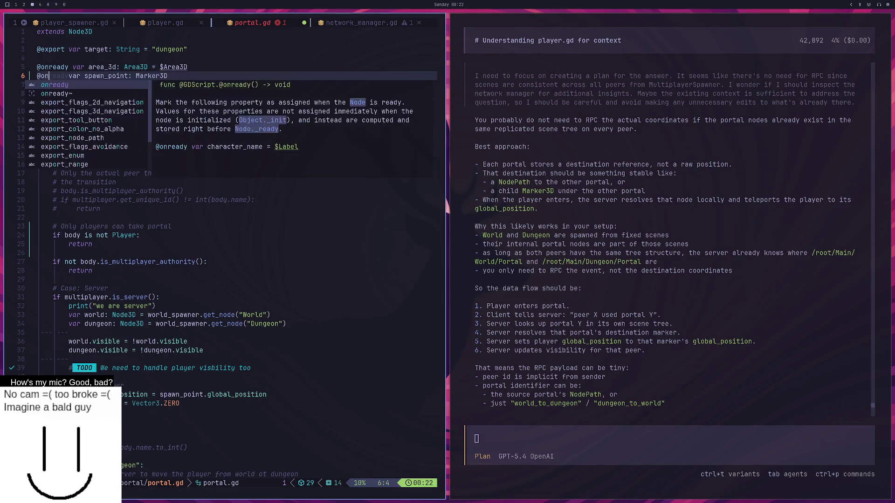
key(Escape)
key(A)
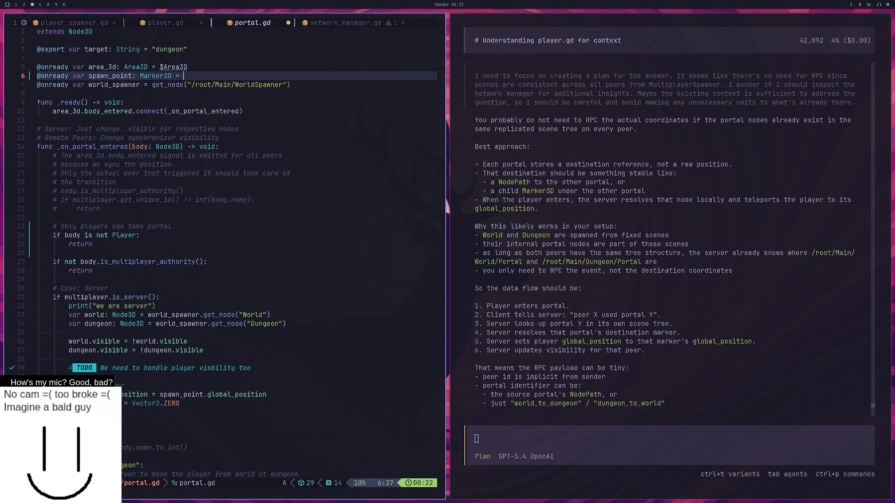
text($SpawnPoint)
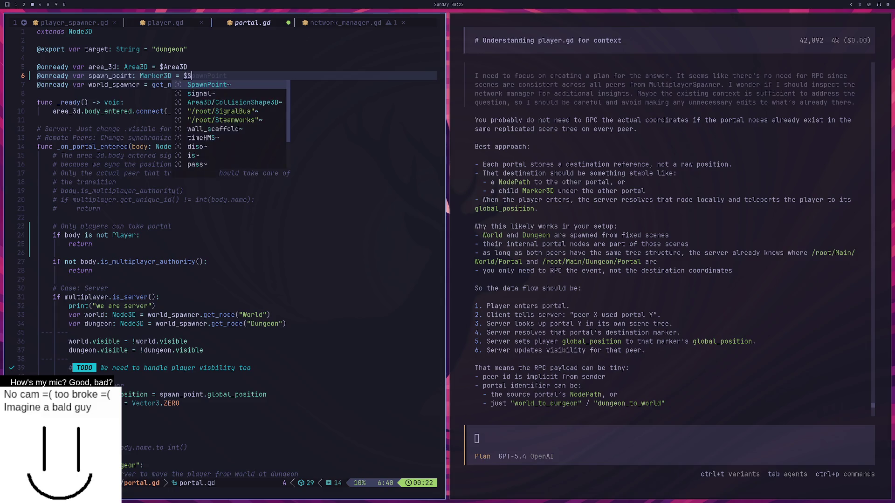
key(Escape)
text(:w)
key(Return)
key(j)
key(j)
key(j)
click(225, 128)
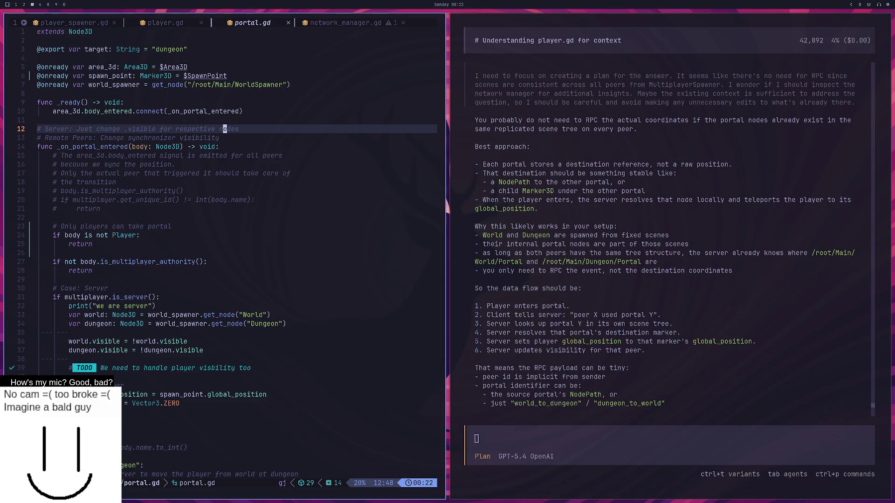
Step: Locate the move_player_to_dungeon.rpc_id(1) call in portal.gd's client branch
key(j)
key(j)
key(j)
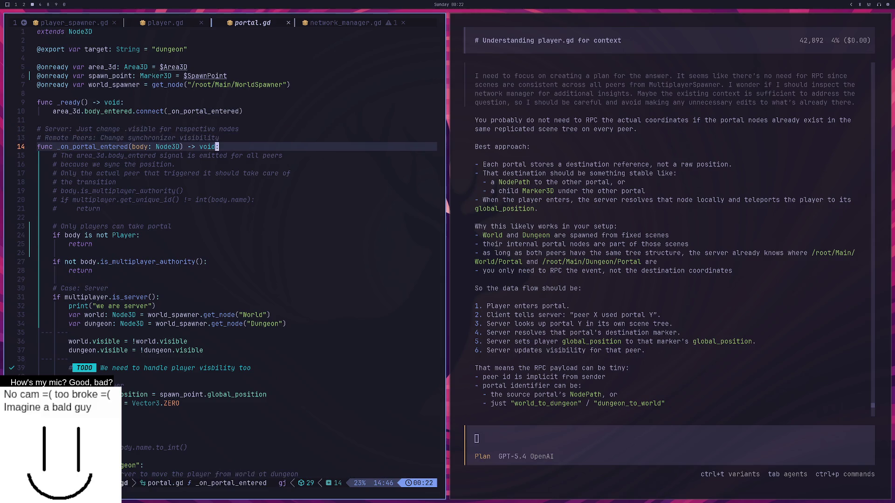
key(j)
key(j)
key(j)
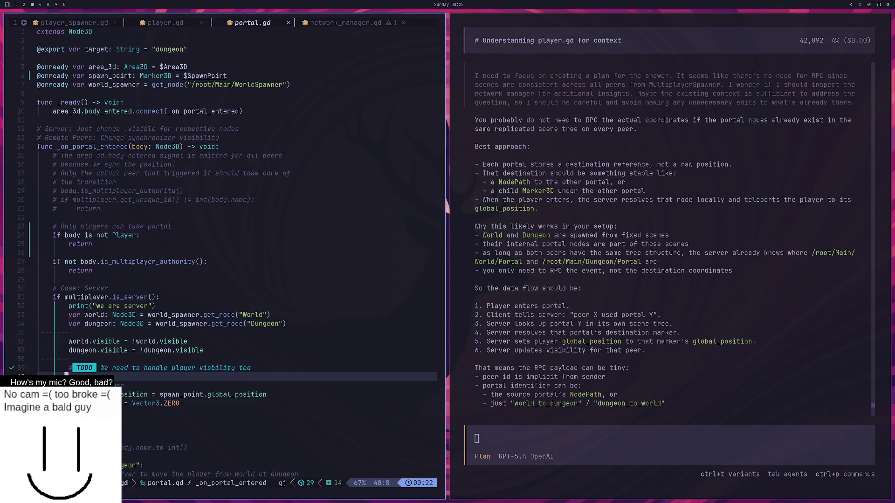
key(j)
key(j)
key(j)
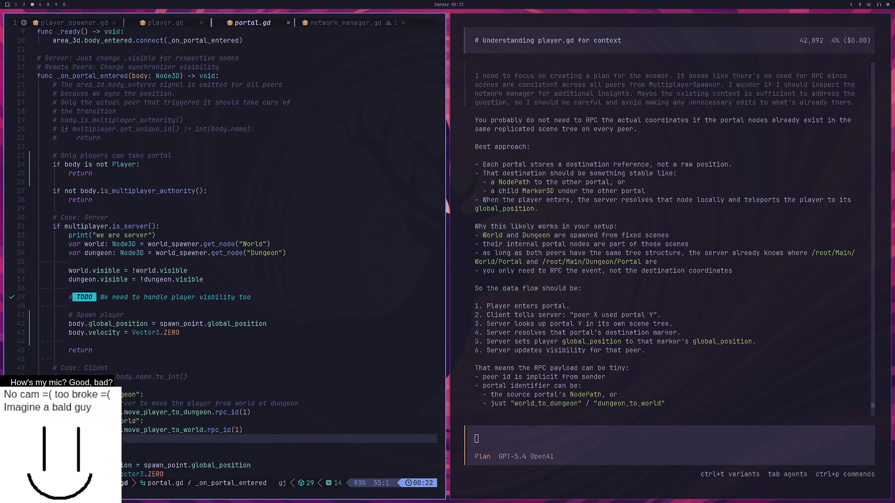
key(k)
key(k)
key(k)
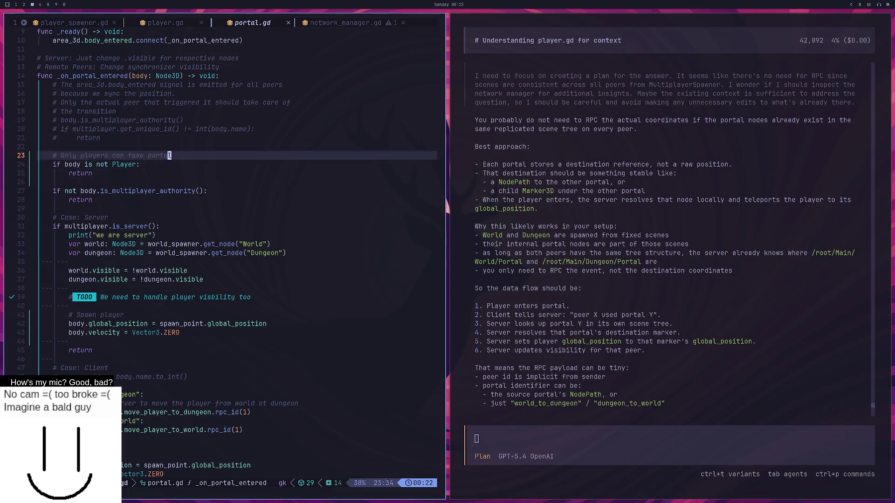
key(k)
key(j)
key(j)
key(j)
key(j)
key(k)
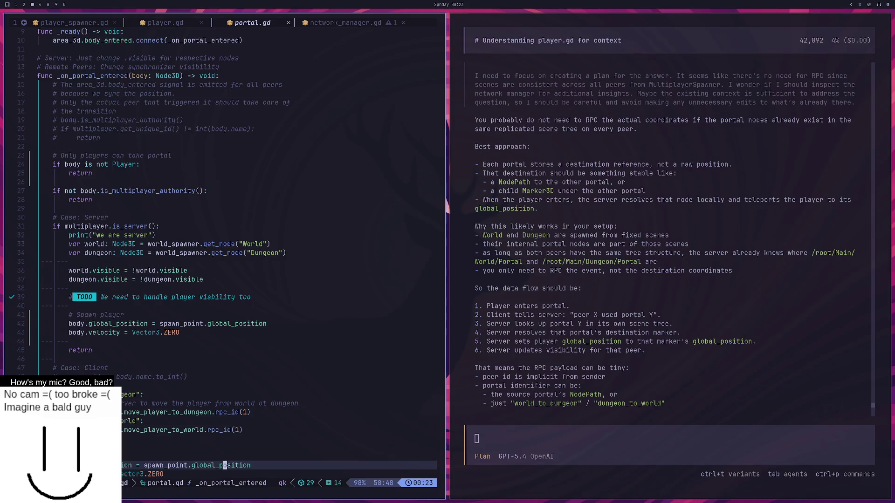
key(k)
key(k)
key(k)
key(j)
key(j)
key(j)
key(j)
key(k)
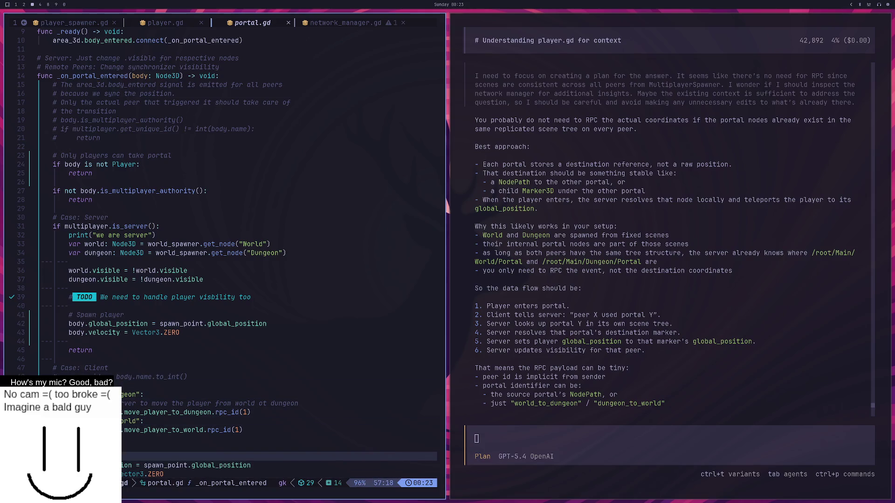
key(k)
key(k)
key(k)
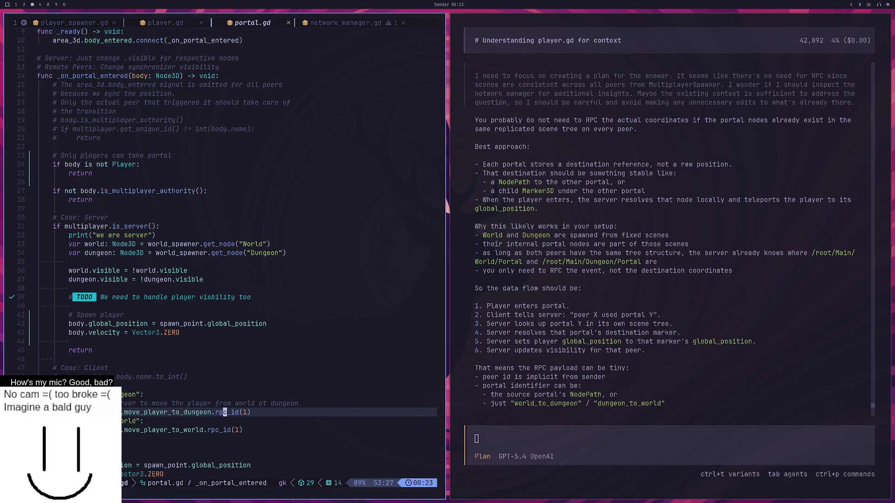
Step: Below the RPC call, start a line assigning body.global_position from world_spawner
text(o)
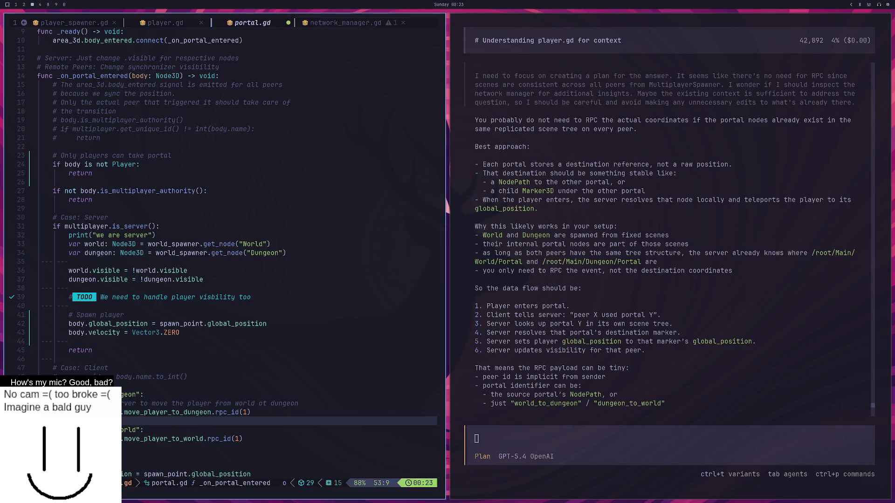
text(bod)
text(y.global_position)
text(orld_spawner.)
text(get)
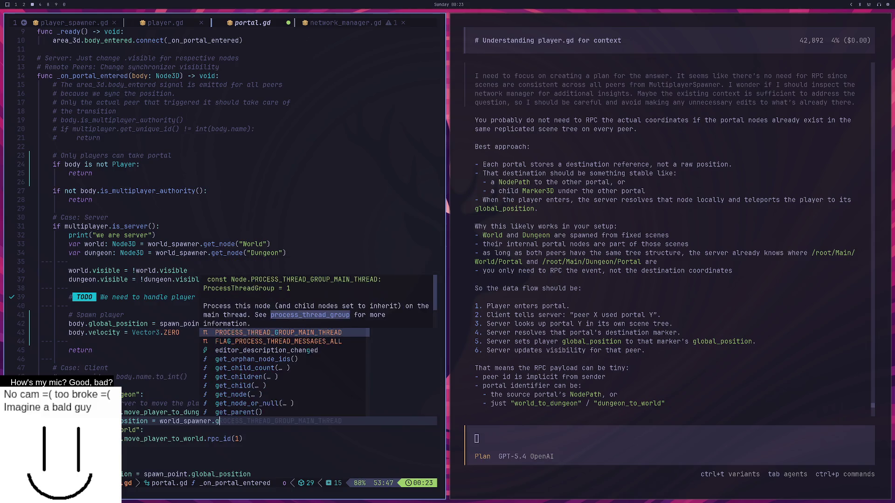
text(+)
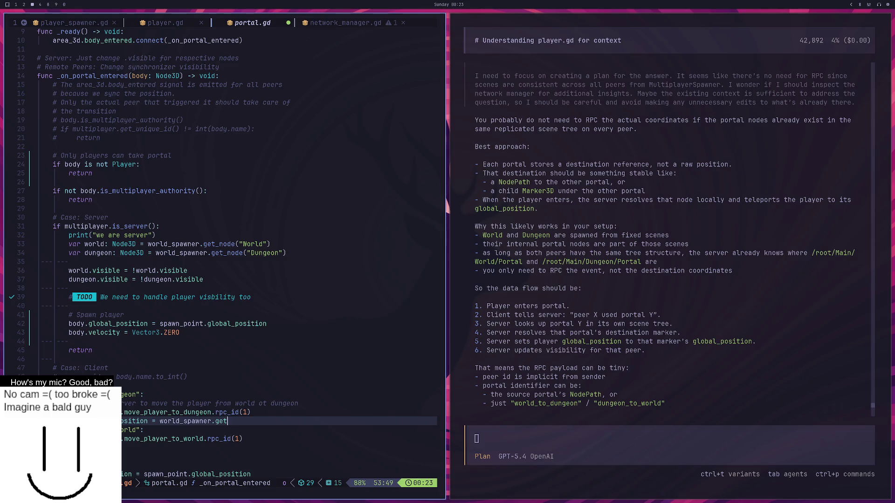
key(BackSpace)
text(_n)
key(BackSpace)
text(child)
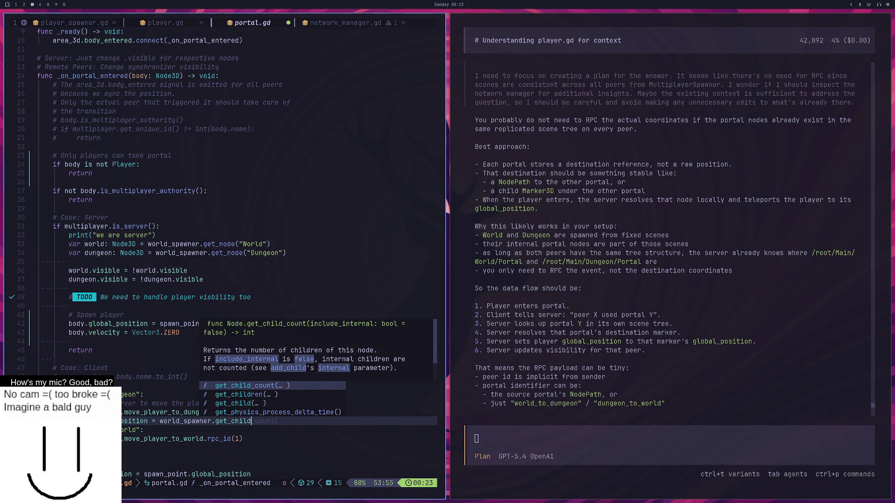
key(Down)
key(Down)
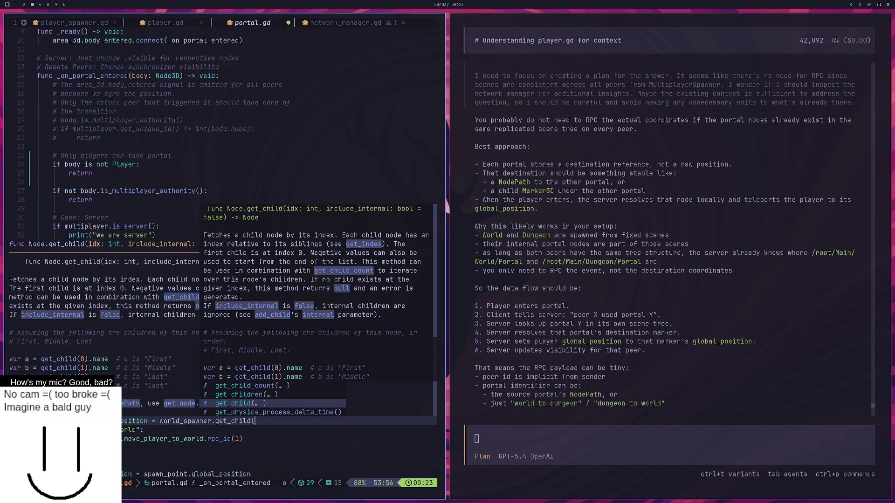
key(BackSpace)
key(BackSpace)
key(BackSpace)
Step: Complete it as get_node("Dungeon/Portal/SpawnPoint").global_position
text(node)
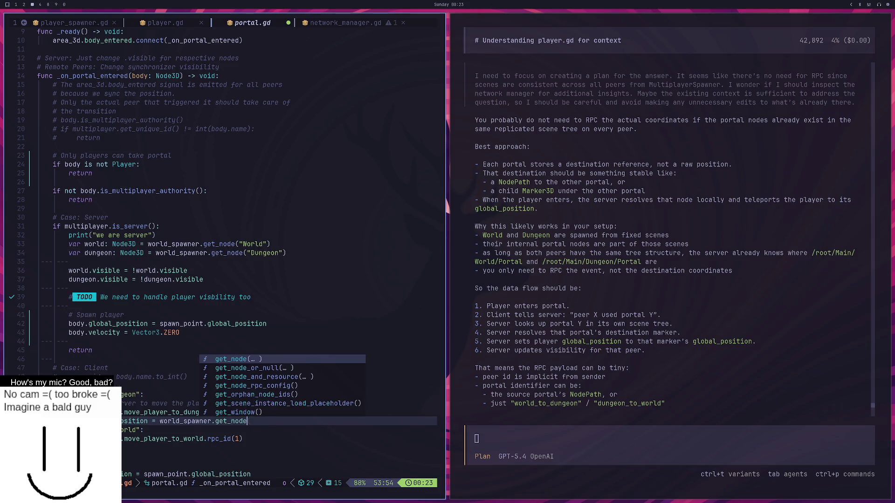
text(()
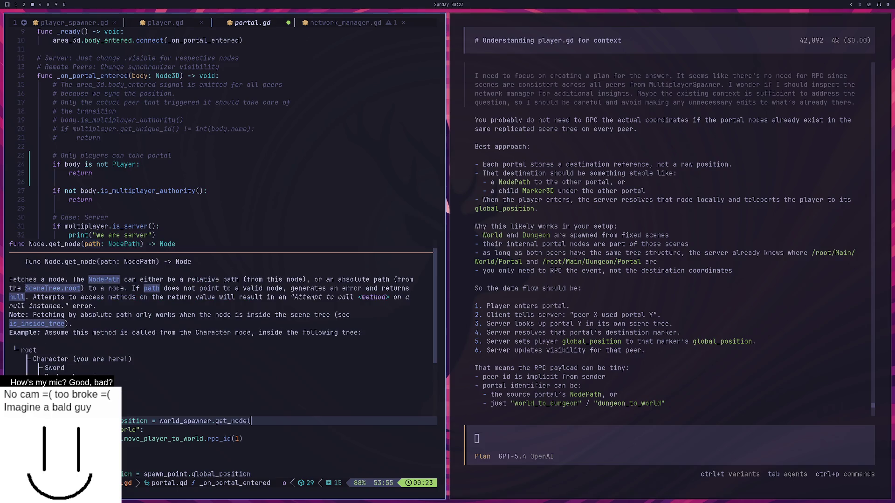
text("World)
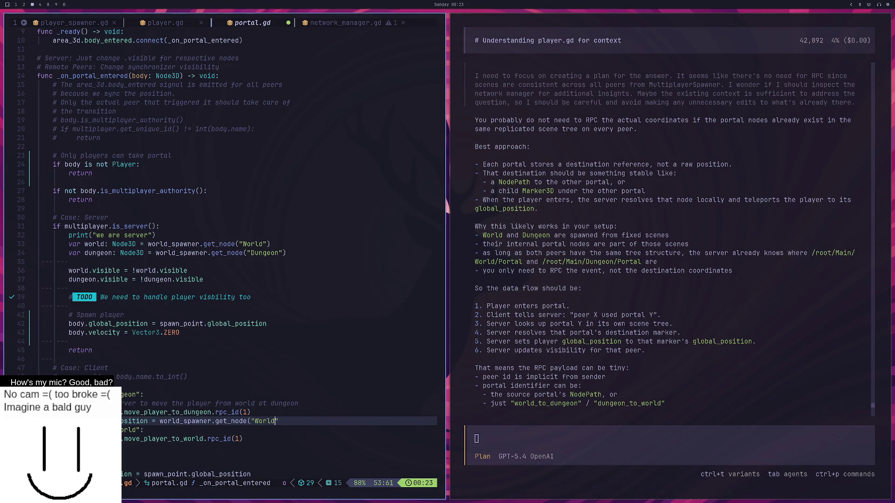
key(BackSpace)
key(BackSpace)
key(BackSpace)
text(Dungeon)
text(?)
key(BackSpace)
text(/POrt)
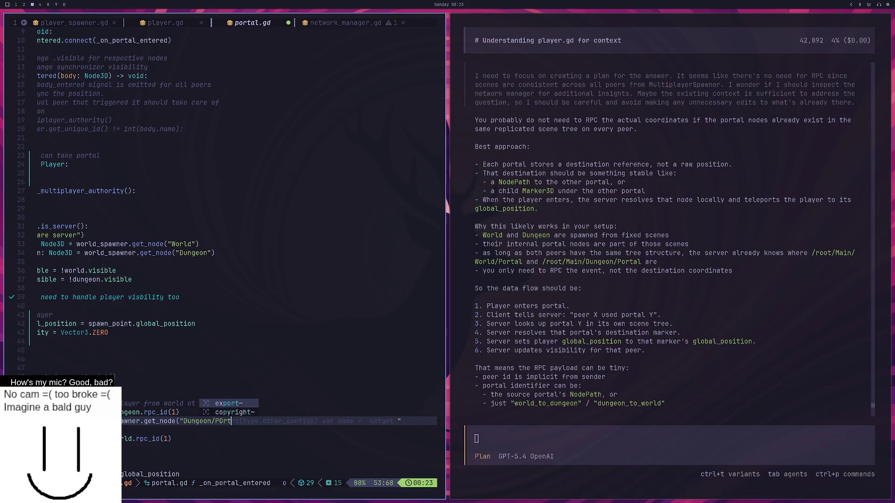
key(BackSpace)
key(BackSpace)
text(ortal/)
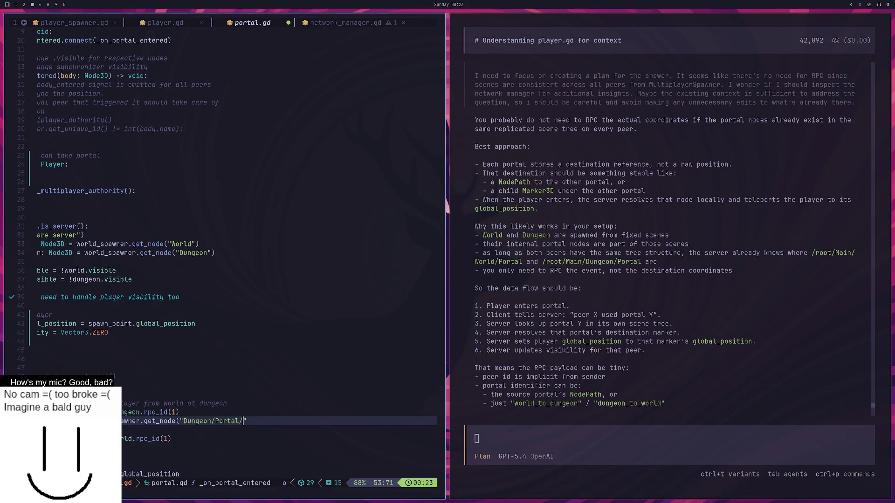
text(SpawnP)
text(oint)
text(()
text(.glob)
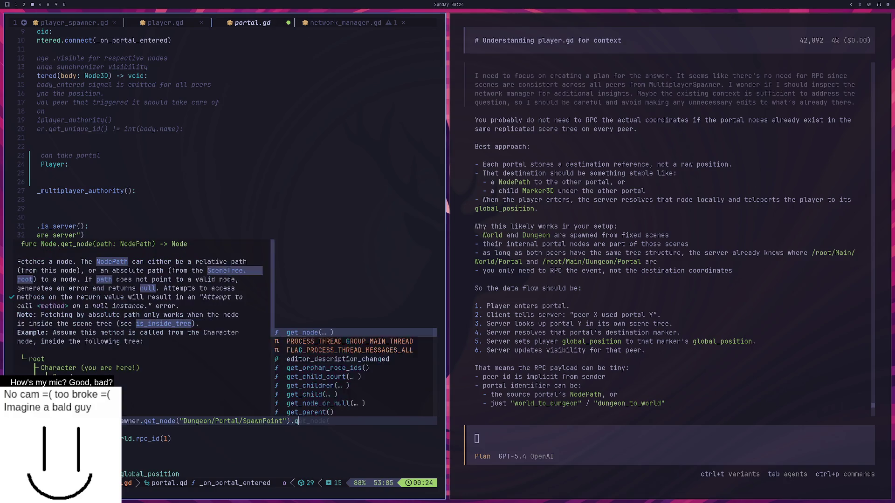
text(al)
key(BackSpace)
key(BackSpace)
text(position)
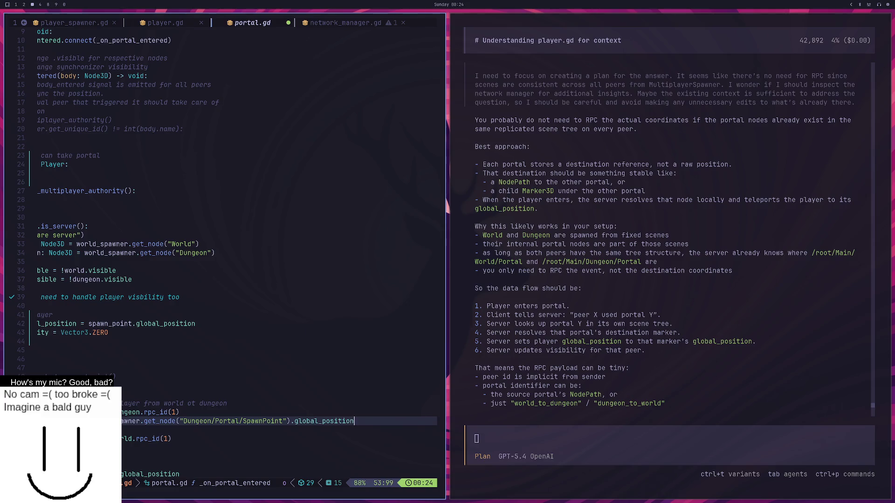
key(Return)
key(Escape)
key(p)
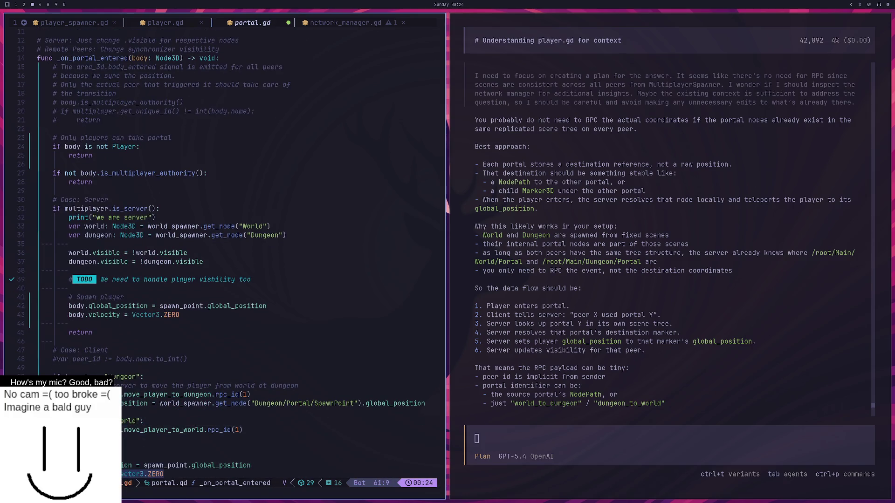
Step: Add the velocity reset below the new teleport line and copy both lines
key(k)
key(k)
key(k)
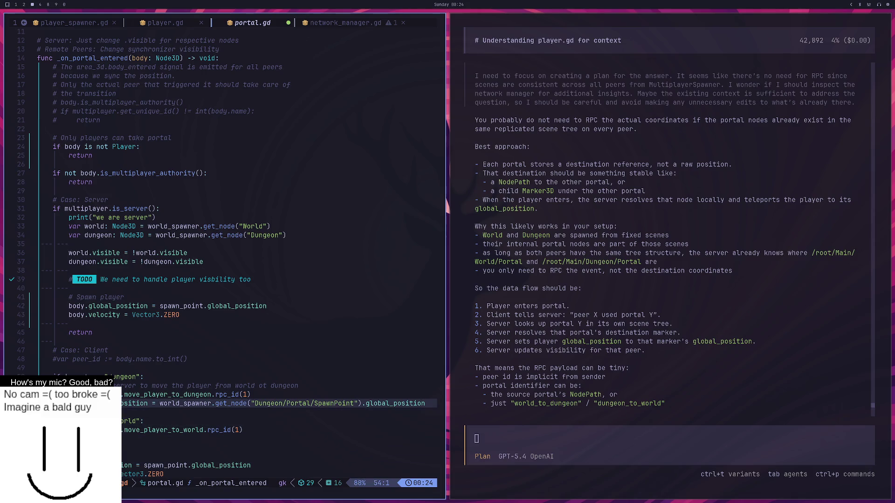
key(p)
key(j)
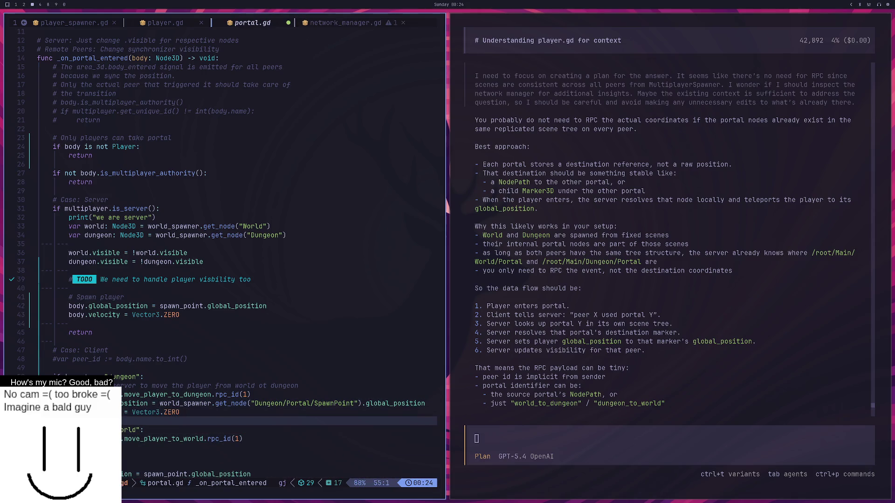
key(d)
key(d)
key(k)
key(k)
key(y)
key(j)
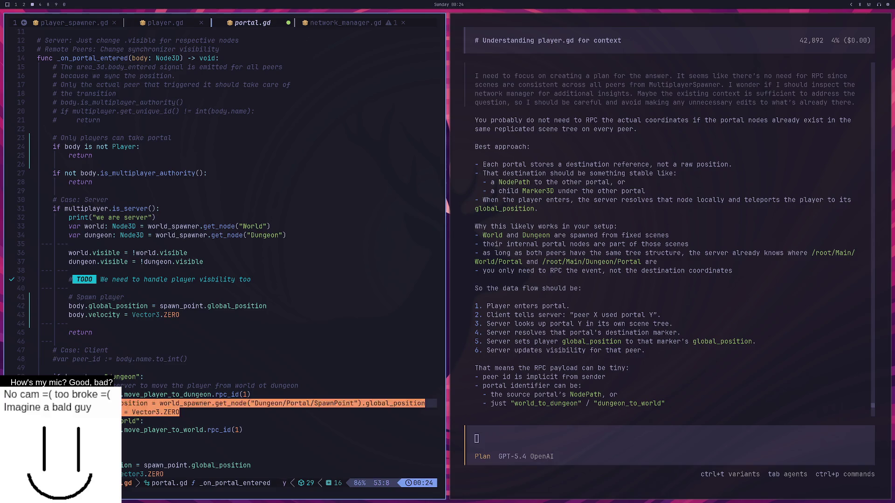
Step: Paste the two lines into the world branch, change Dungeon to World, and save
key(j)
Step: Delete the old leftover lines at the end of portal.gd, save, and begin selecting the client block
key(j)
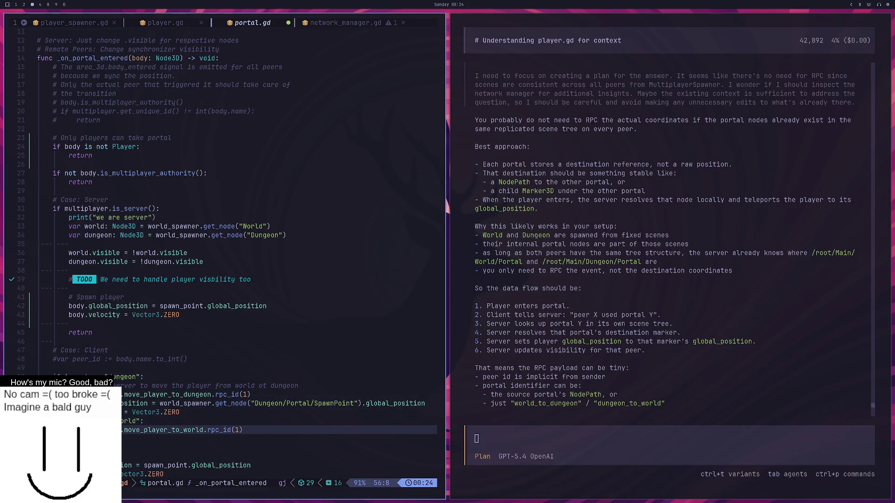
key(p)
key(w)
key(w)
key(w)
key(b)
key(b)
key(b)
text(ciwWorld)
key(Escape)
text(:w)
key(Return)
key(g)
key(j)
key(g)
key(j)
key(g)
key(j)
key(d)
key(d)
key(d)
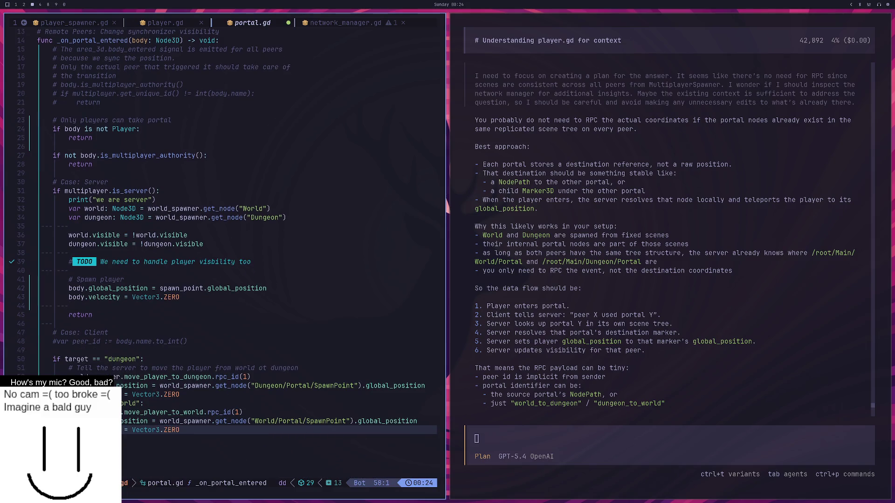
text(:w)
key(Return)
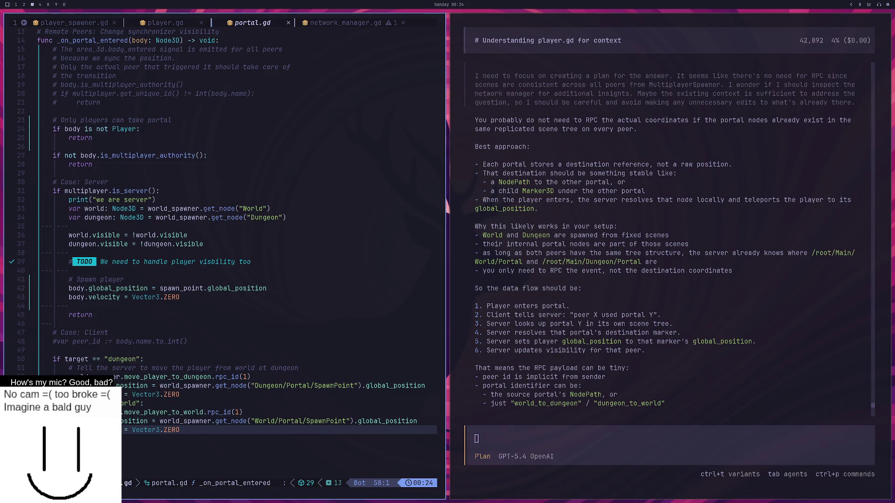
key(shift+v)
Step: Copy the client-branch teleport block and paste it above the server section with a blank line after
key(k)
key(k)
key(k)
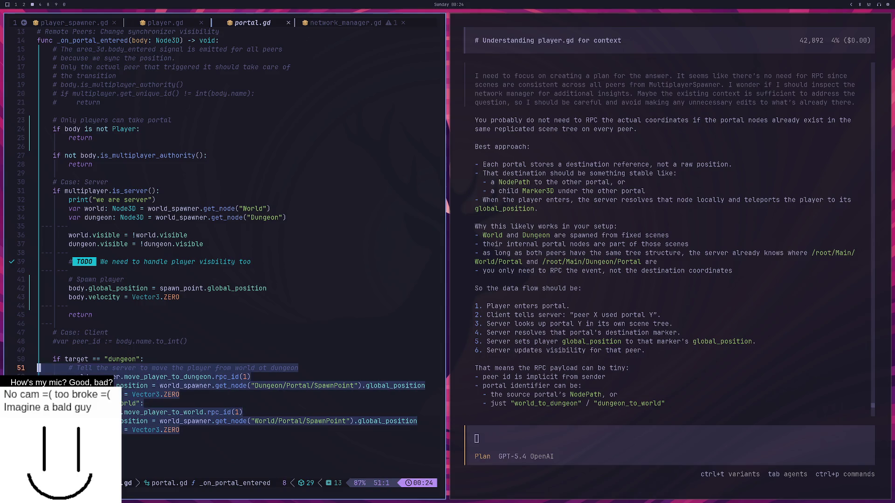
key(k)
key(y)
key(k)
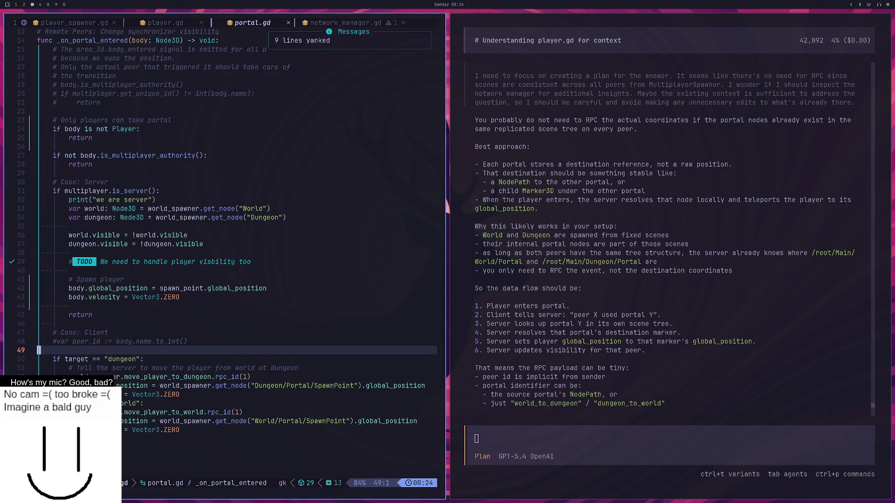
key(k)
key(k)
key(k)
key(P)
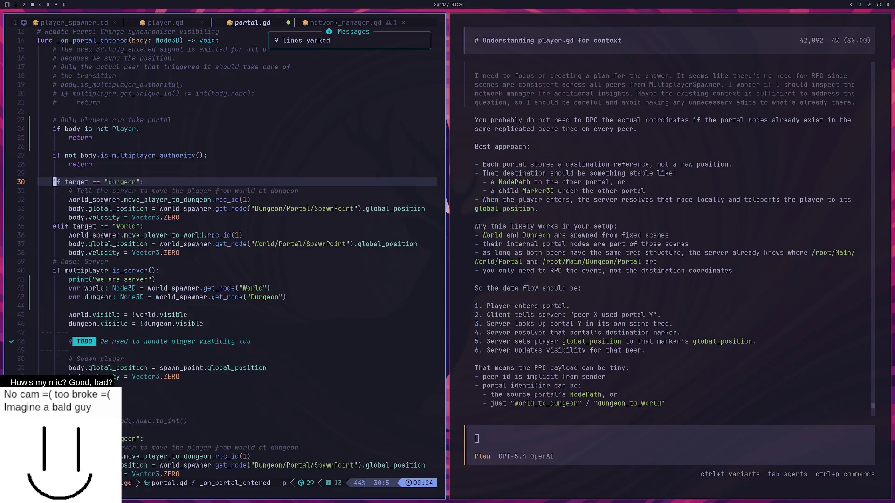
key(j)
key(j)
key(j)
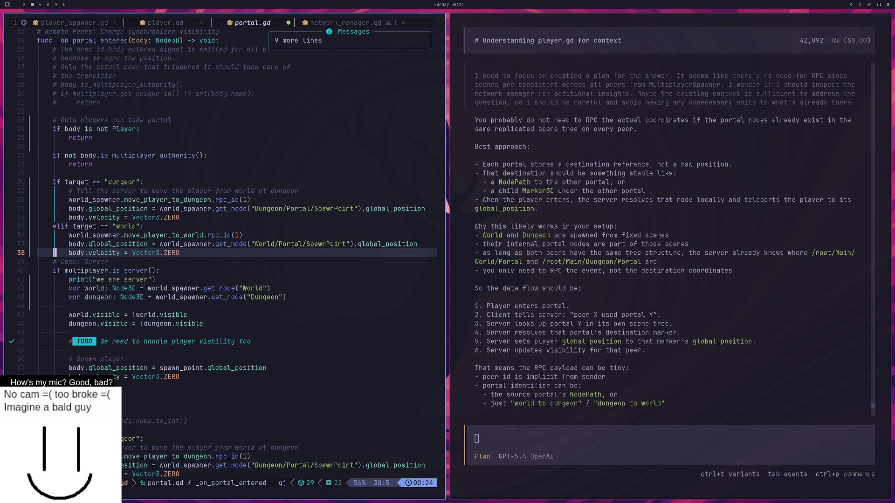
key(o)
key(Escape)
key(k)
key(k)
key(k)
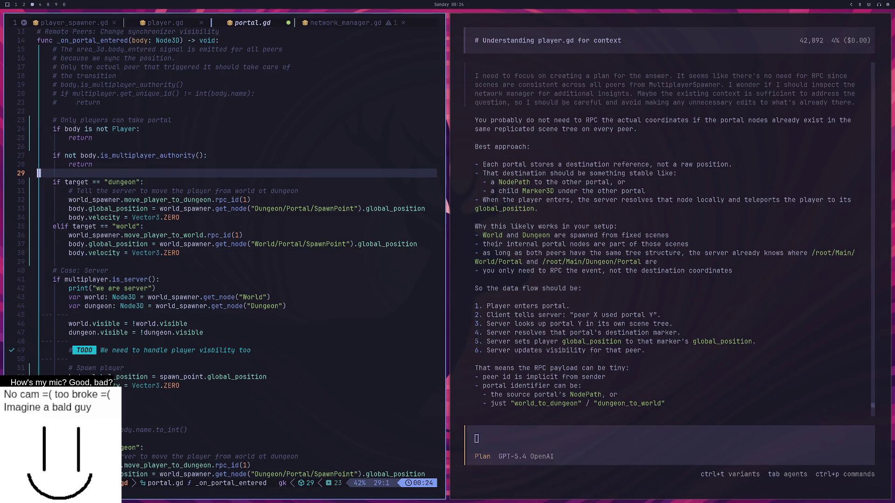
Step: Label the pasted block with a '# Teleport player' comment
text(o# Spaw)
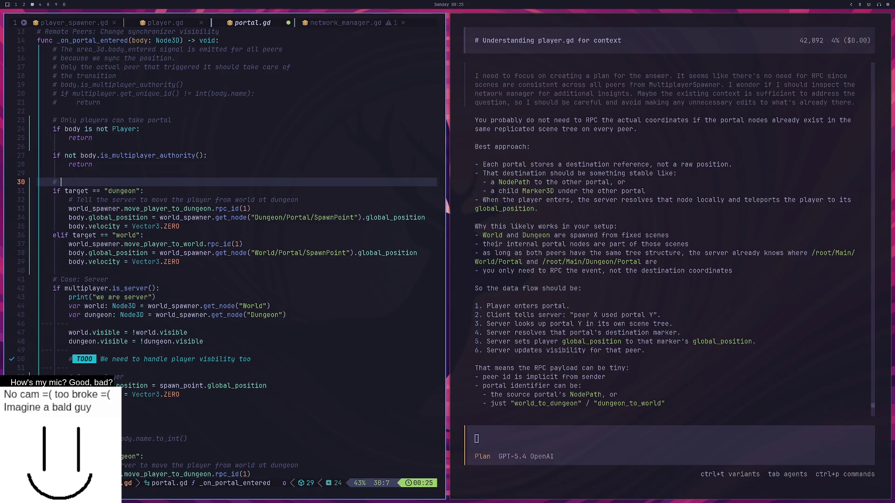
key(BackSpace)
key(BackSpace)
key(BackSpace)
text(Teleport player)
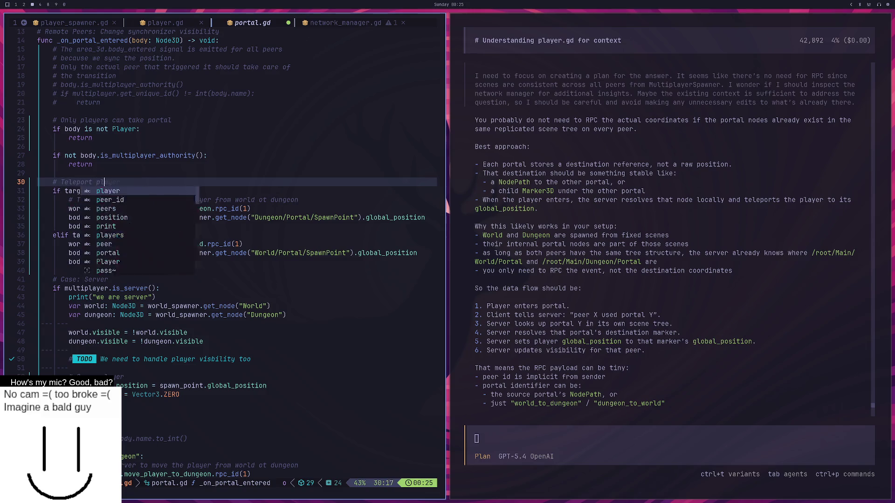
Step: Delete both rpc call lines below the new teleport block
key(Escape)
key(j)
key(j)
key(j)
key(j)
key(k)
key(d)
key(d)
key(k)
key(k)
key(k)
key(d)
key(d)
key(k)
key(d)
key(d)
Step: Remove the leftover comment and the client-case position/velocity lines, then save portal.gd
key(j)
key(j)
key(j)
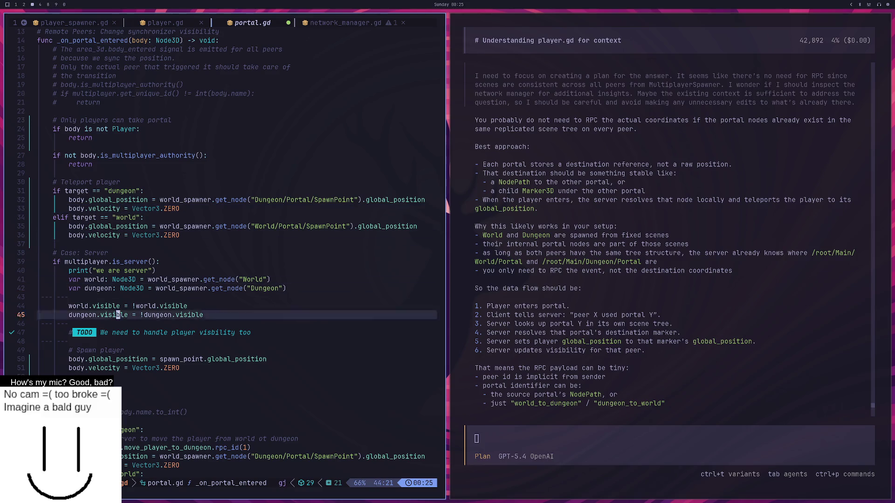
key(j)
key(j)
key(d)
key(j)
key(j)
key(j)
text(Vjd:w)
key(Return)
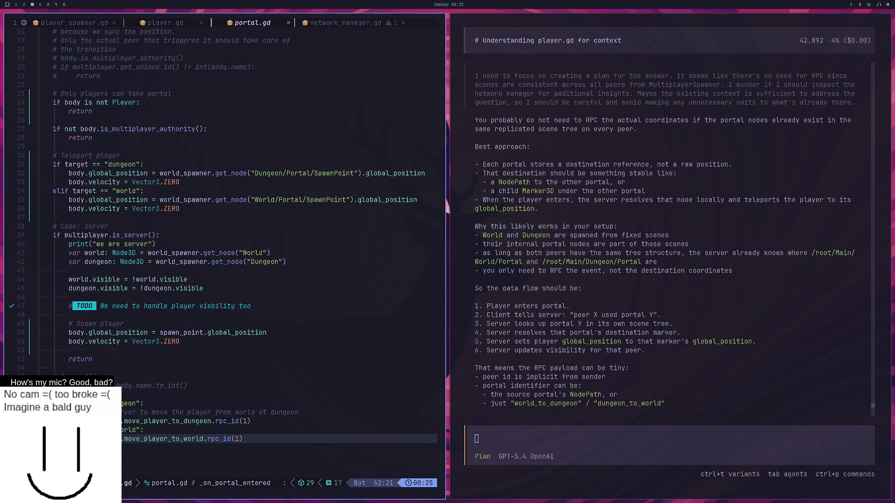
Step: Delete the '# Spawn player' spawn-point reset lines from the server case
key(k)
key(j)
key(braceleft)
key(k)
key(k)
key(k)
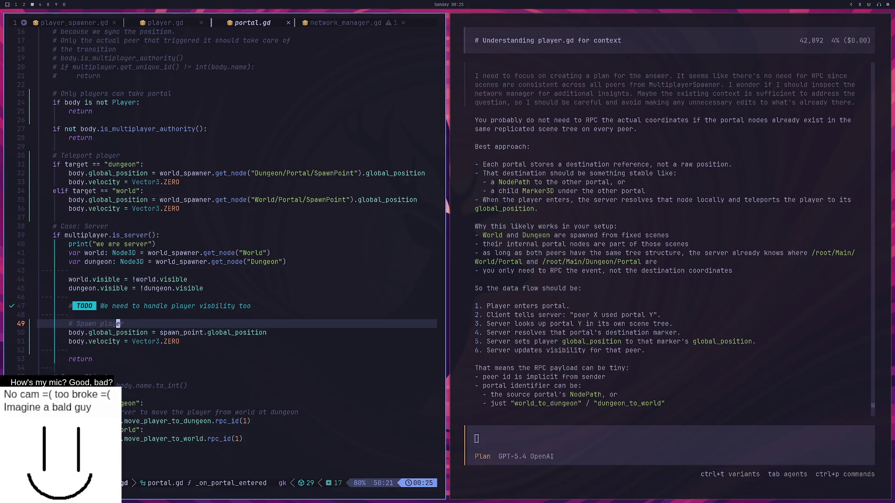
key(w)
key(w)
key(V)
key(k)
key(k)
key(k)
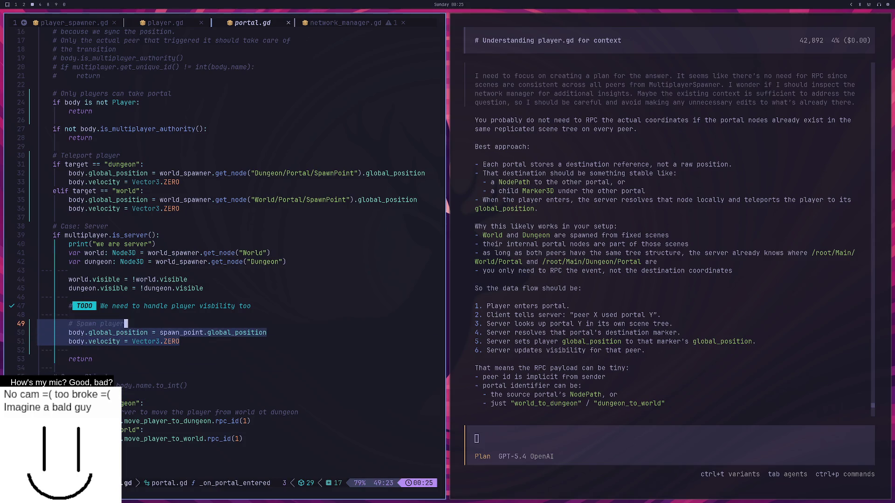
key(d)
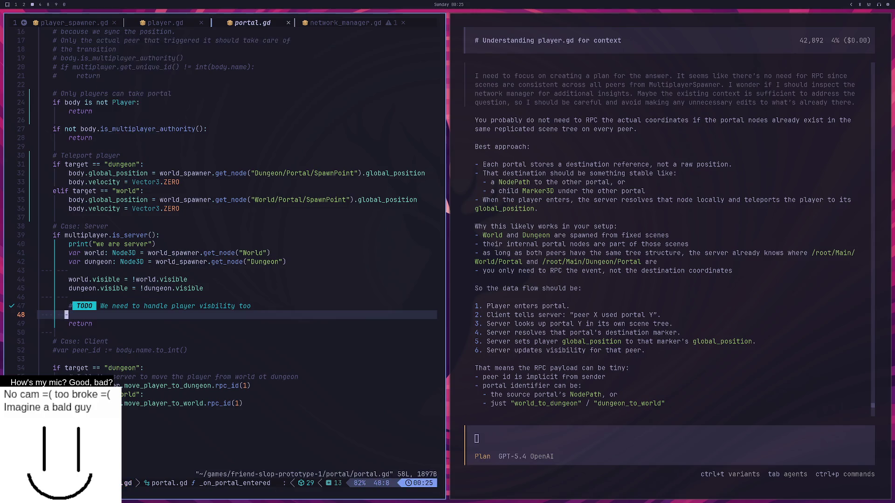
key(super+2)
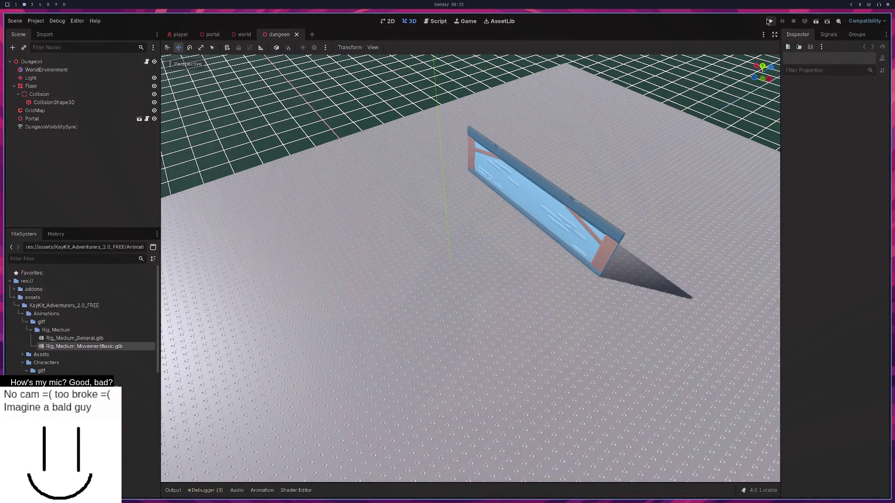
Step: Run the game as a LAN server, walk through the portal into the dungeon, then stop with F8
click(770, 21)
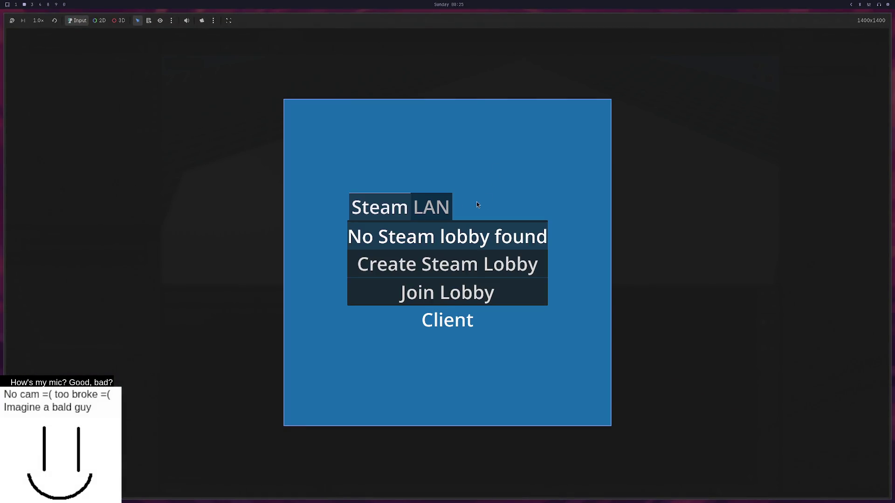
click(425, 208)
click(448, 265)
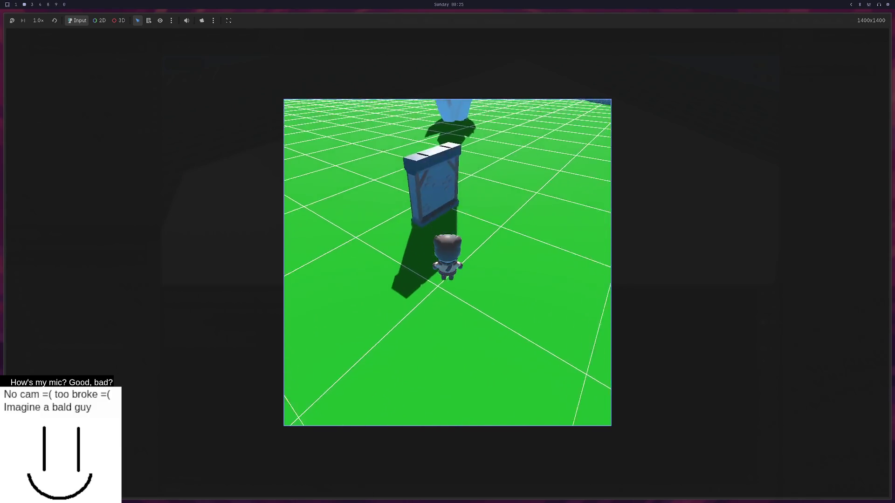
key(w)
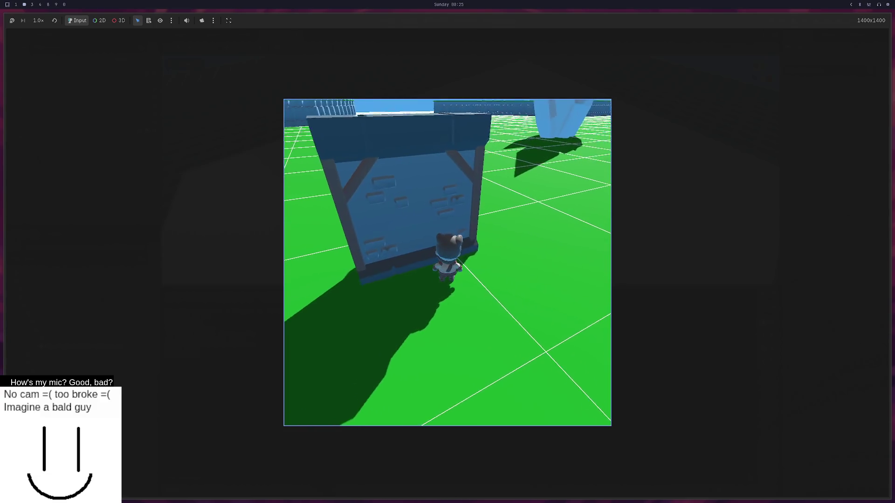
key(w)
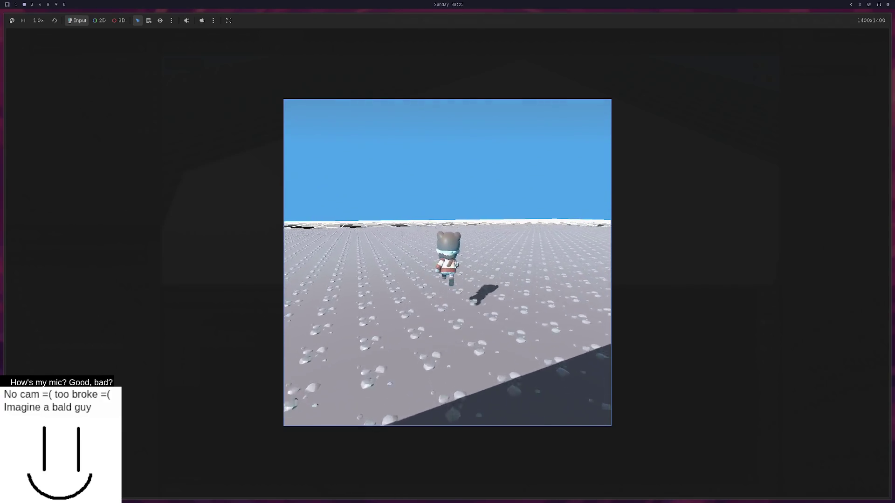
key(F8)
key(super+1)
key(super+2)
key(super+3)
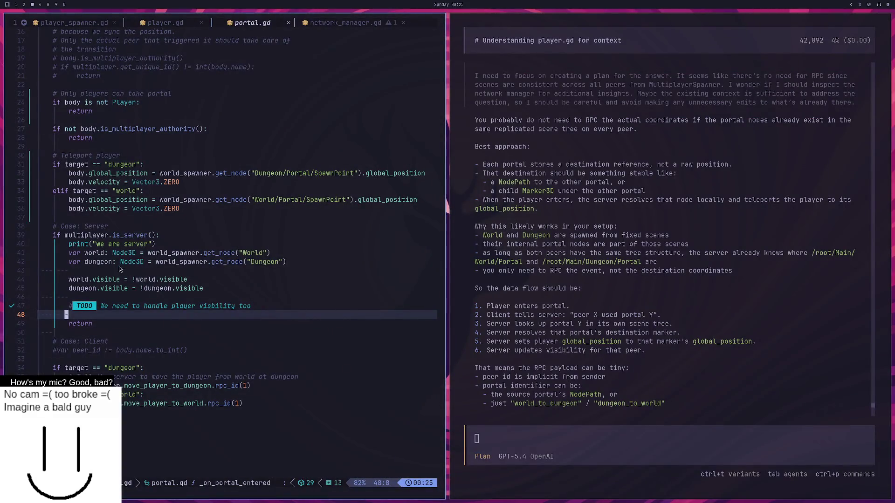
Step: Grep for -2, open dungeon.gd, and change the dungeon's global_position.y from -2 to -100
click(120, 269)
text(-)
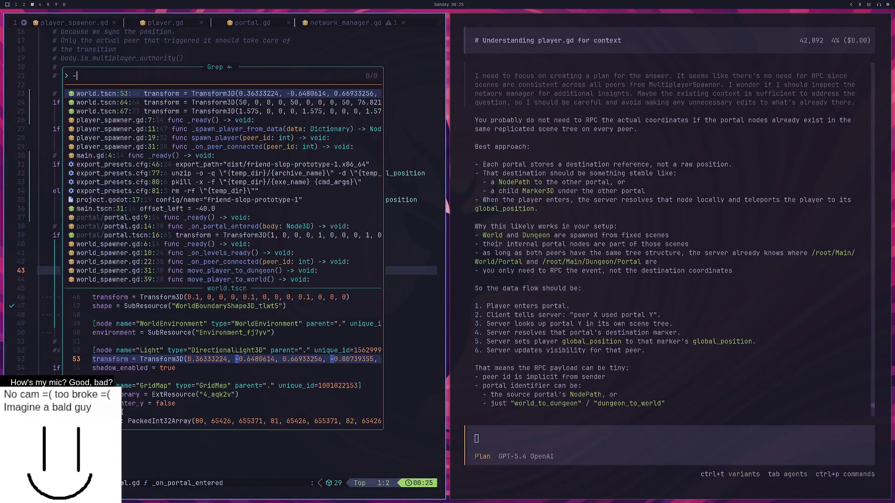
text(10)
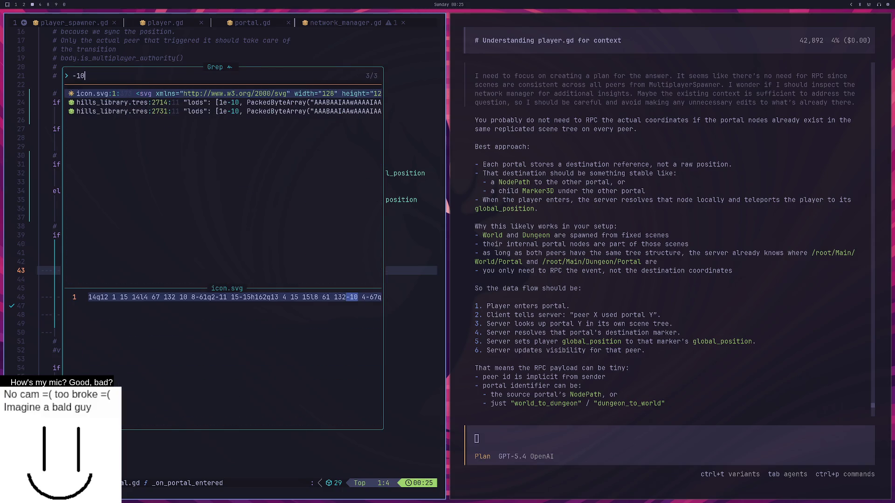
key(BackSpace)
key(BackSpace)
key(BackSpace)
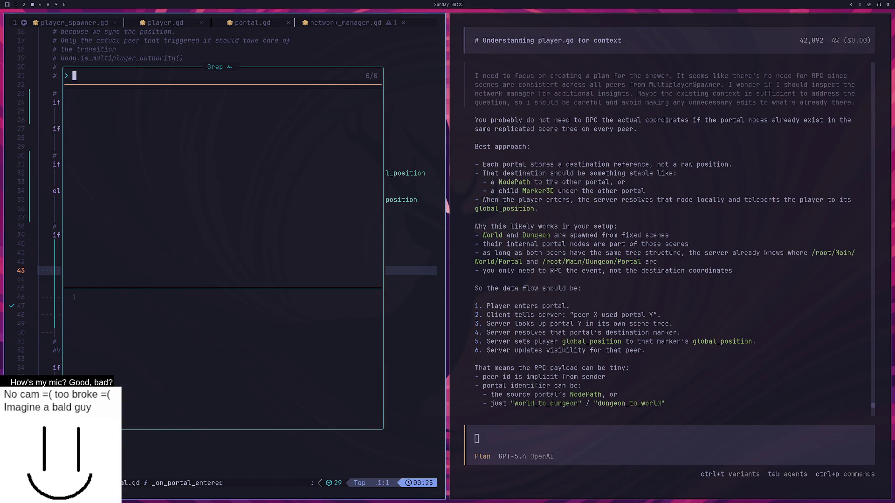
text(-1)
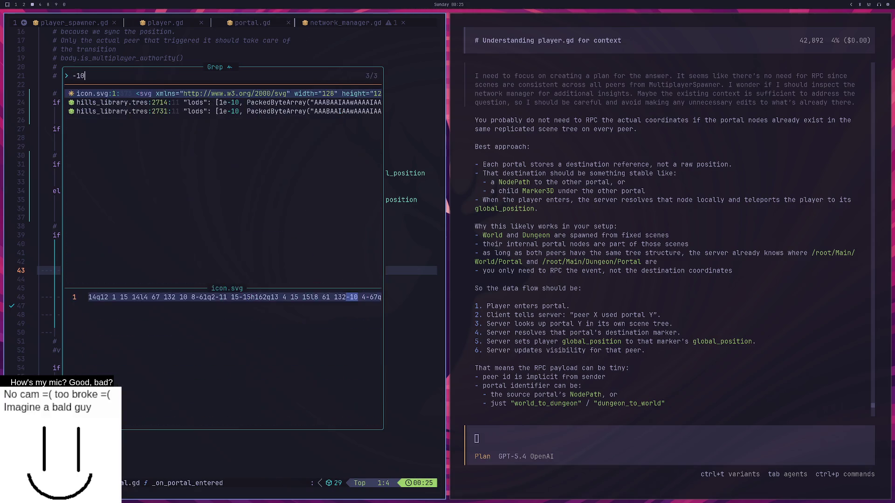
key(BackSpace)
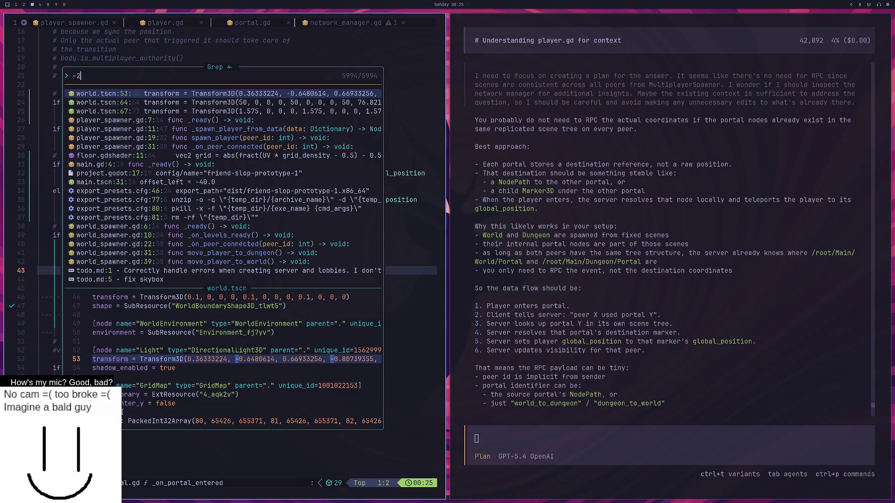
key(Return)
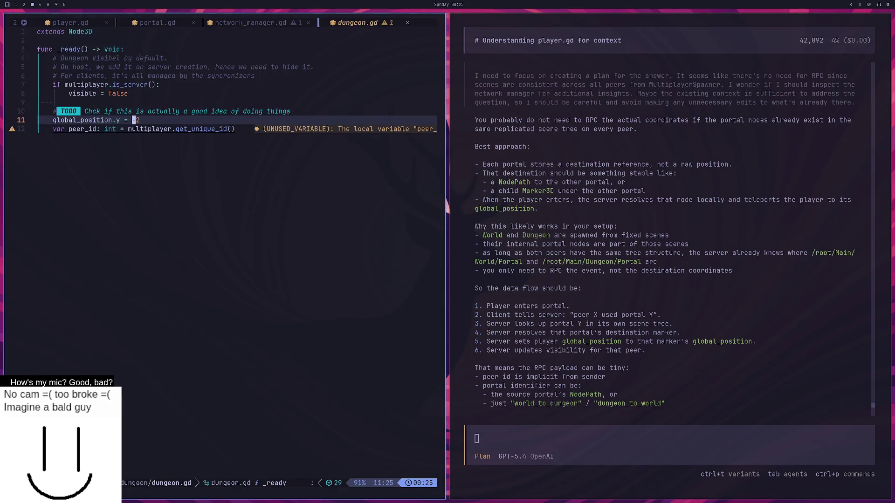
key(i)
key(BackSpace)
text(100)
key(Escape)
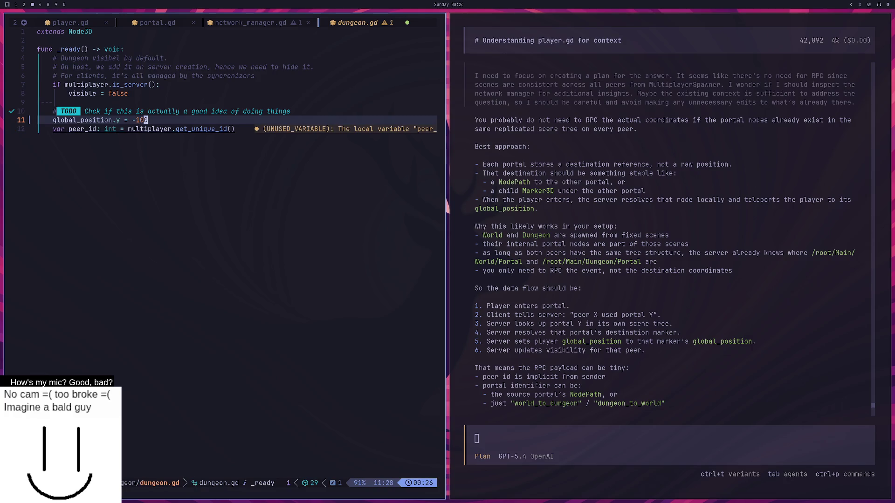
key(super+2)
Step: Run the game again as a LAN server to check the lowered dungeon, then stop it with F8
click(771, 21)
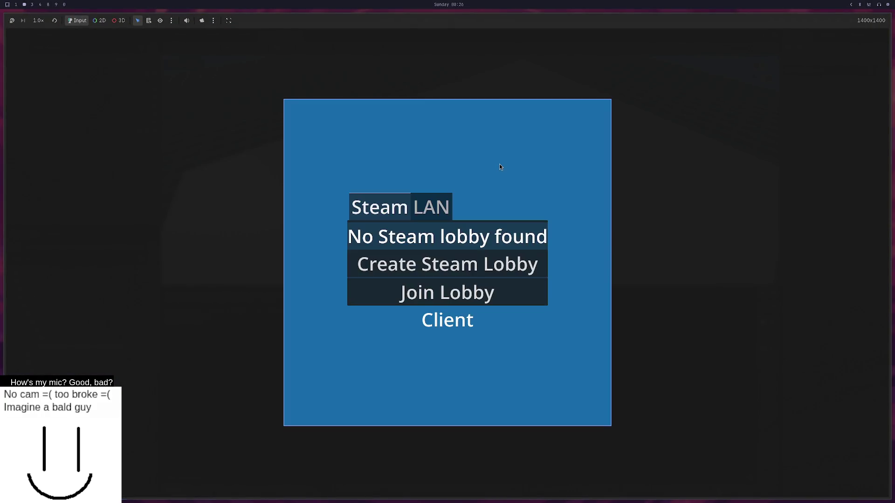
click(431, 207)
click(433, 264)
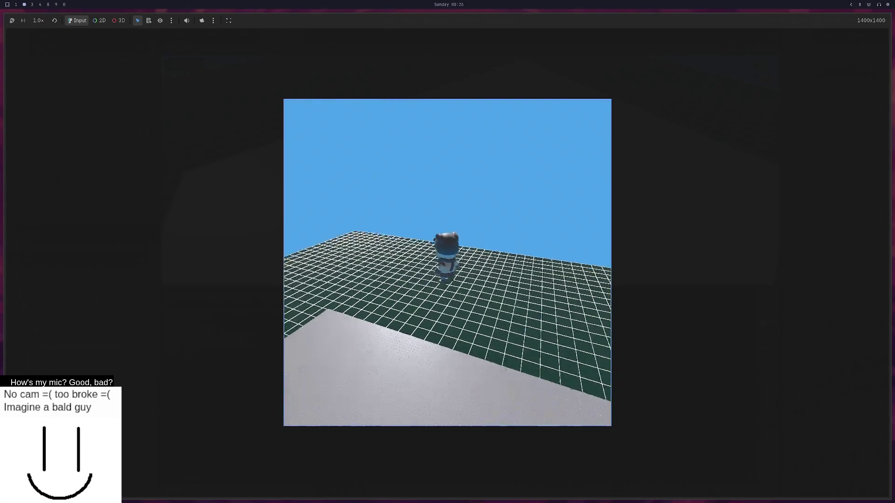
key(F8)
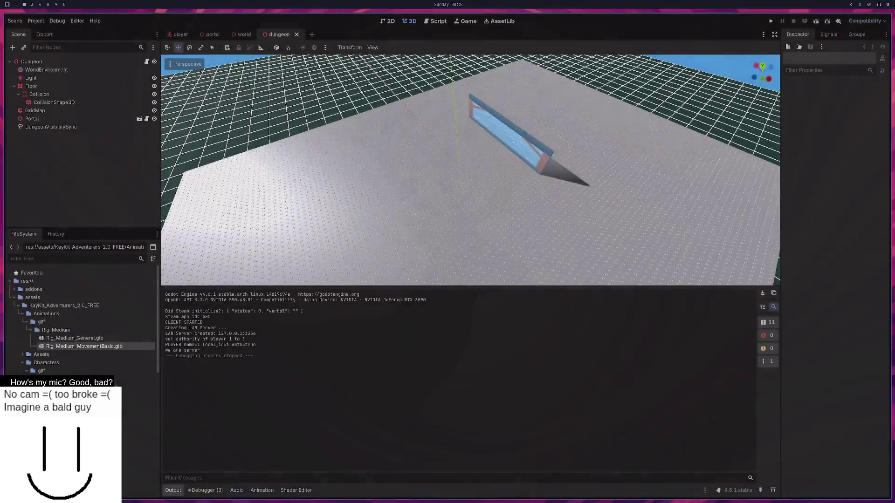
key(super+1)
key(super+3)
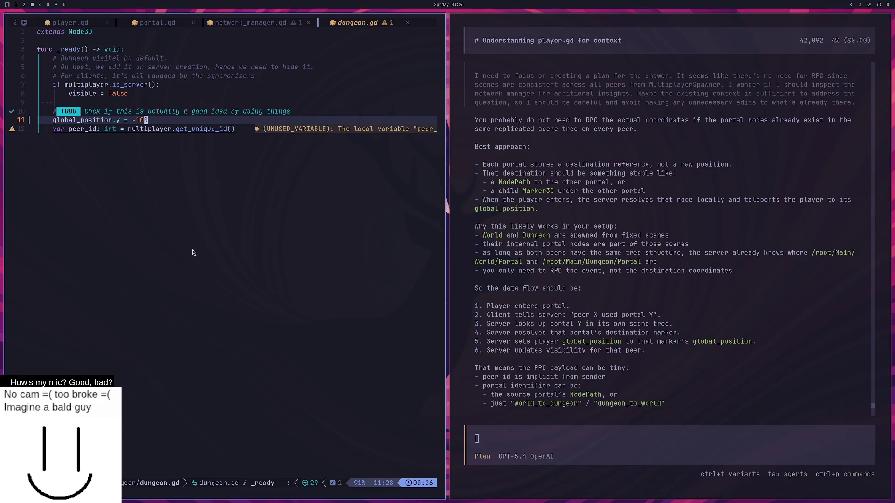
Step: Split the dungeon teleport line to declare 'var target_pos: Vector3 =' for the spawn point
click(172, 24)
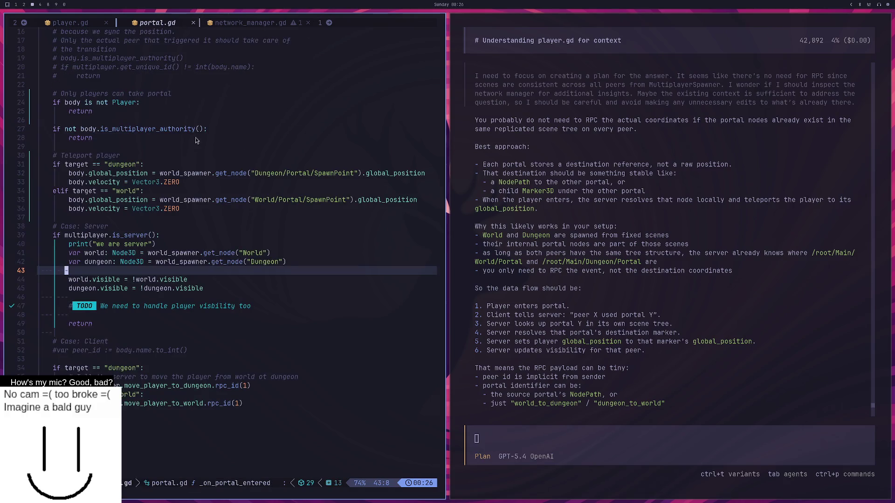
click(190, 176)
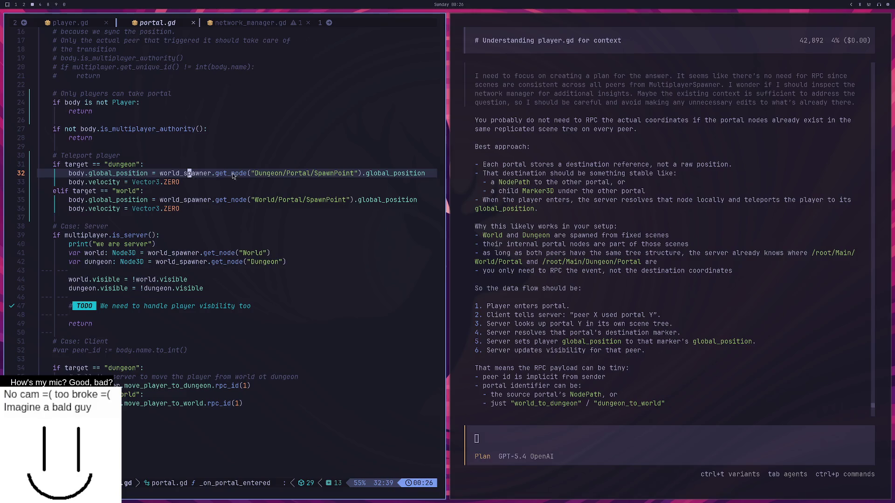
scroll(426, 175, right, 1)
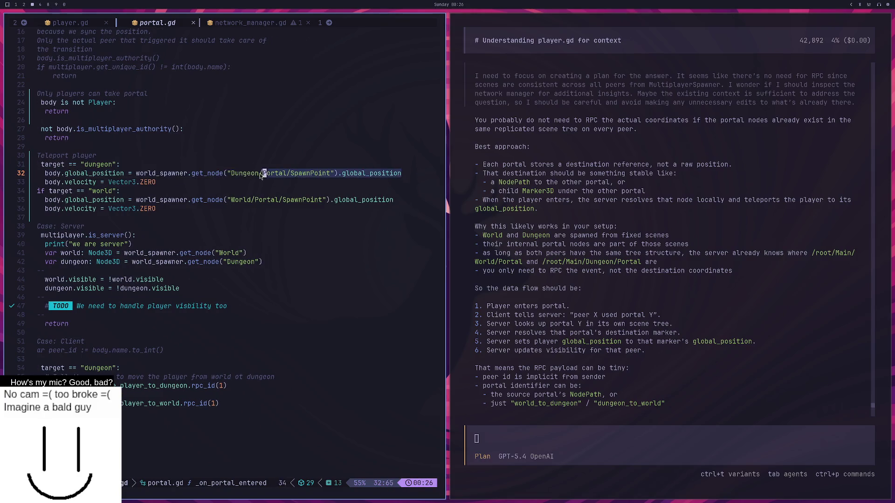
click(131, 174)
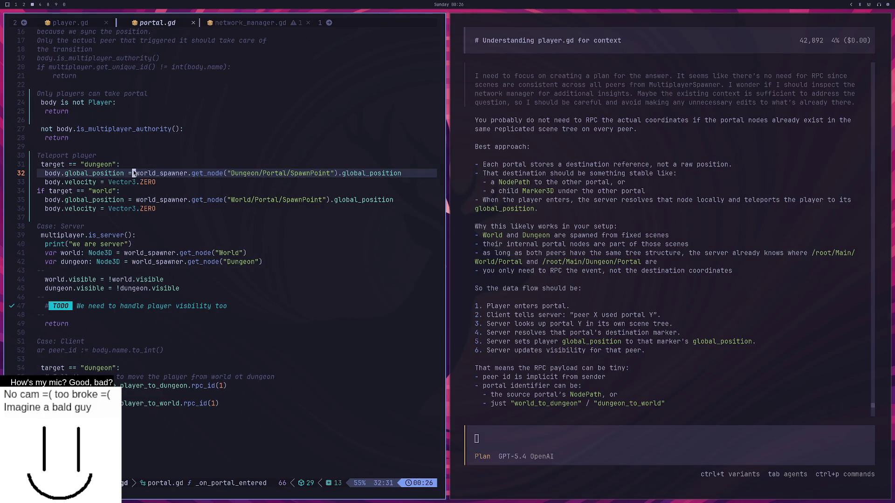
key(i)
key(Return)
text(var )
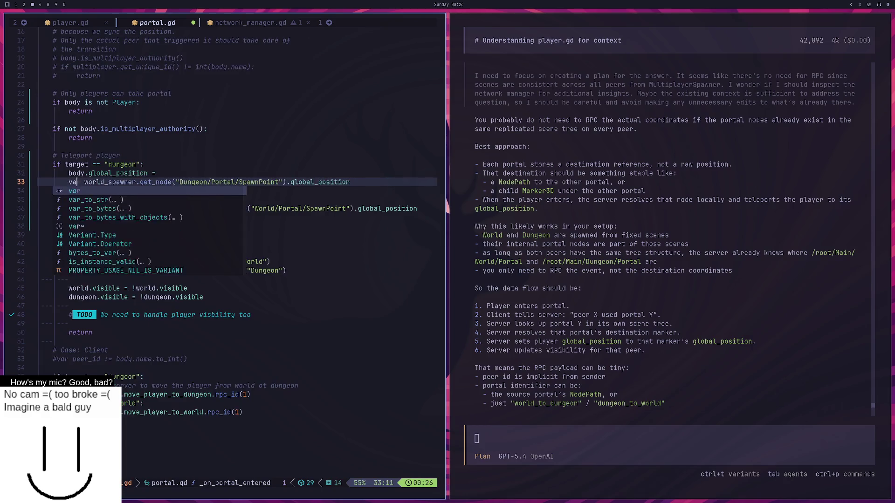
text(target_p)
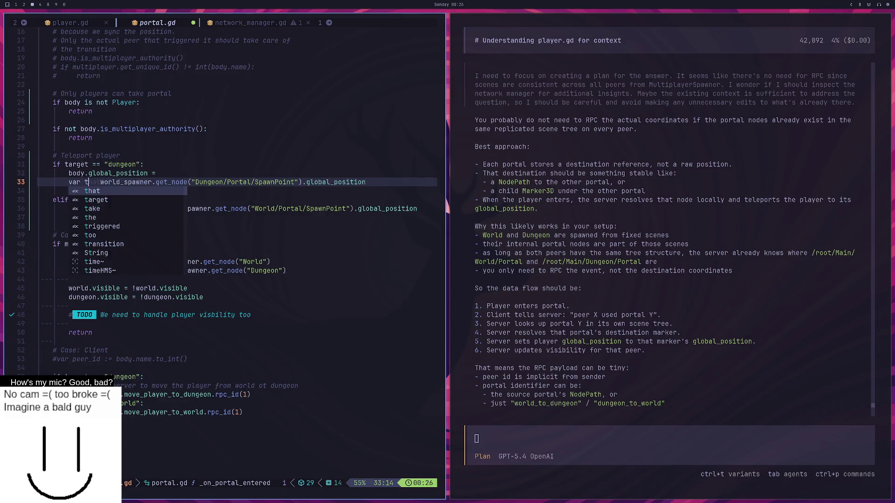
text(os: V)
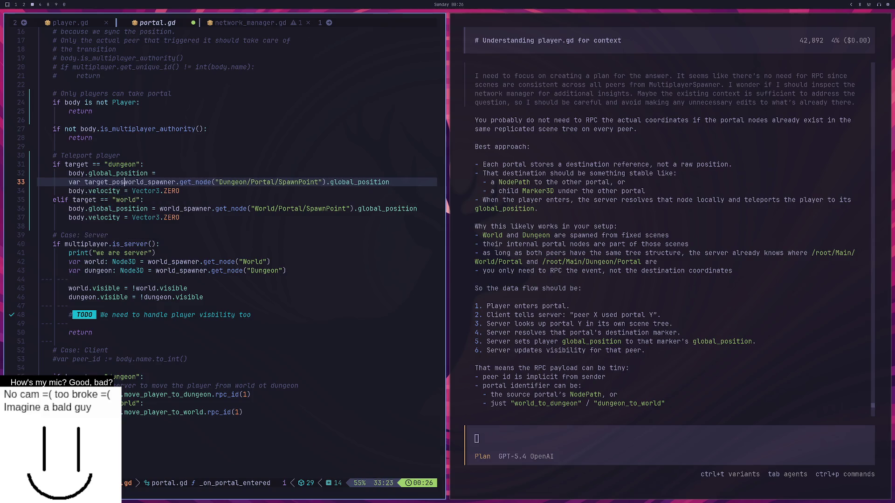
text(ector3 =)
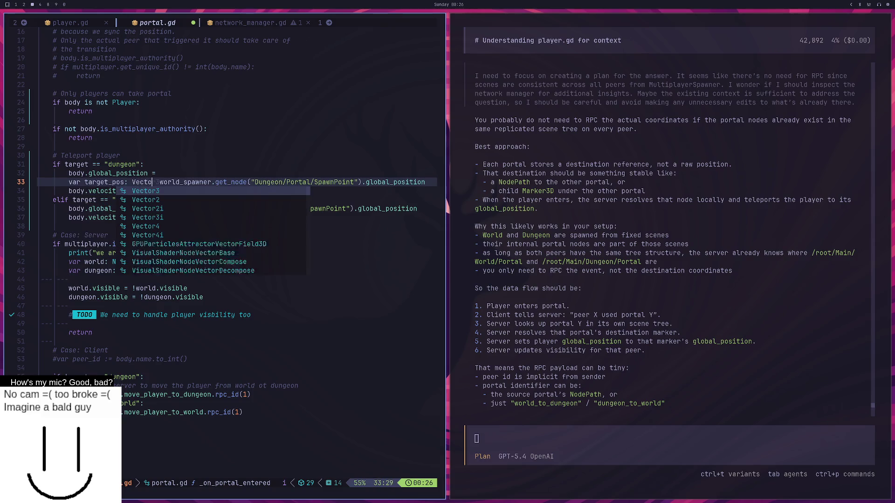
key(Escape)
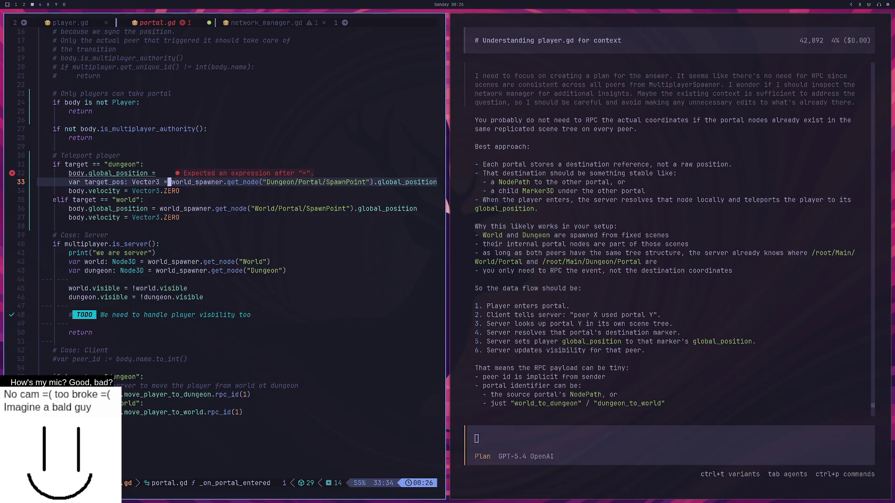
Step: Move the target_pos line above the assignment and set body.global_position = target_pos
key(d)
key(k)
key(shift+o)
key(Escape)
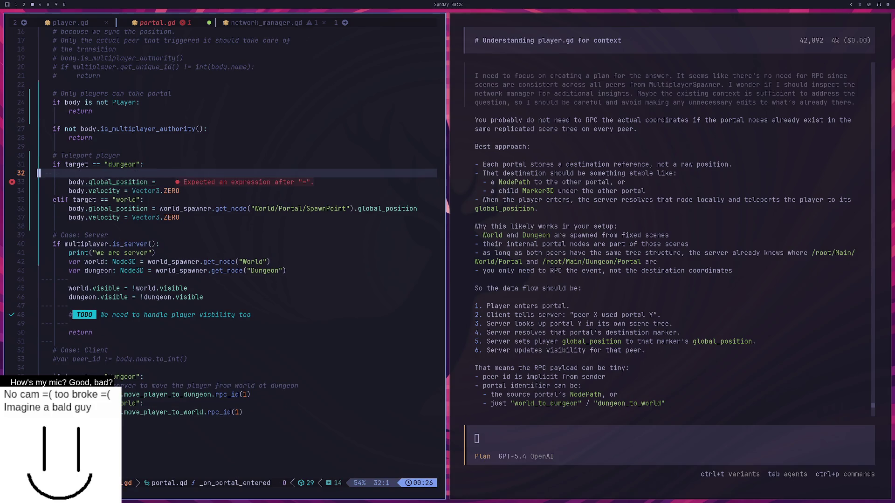
key(shift+p)
key(j)
key(d)
key(d)
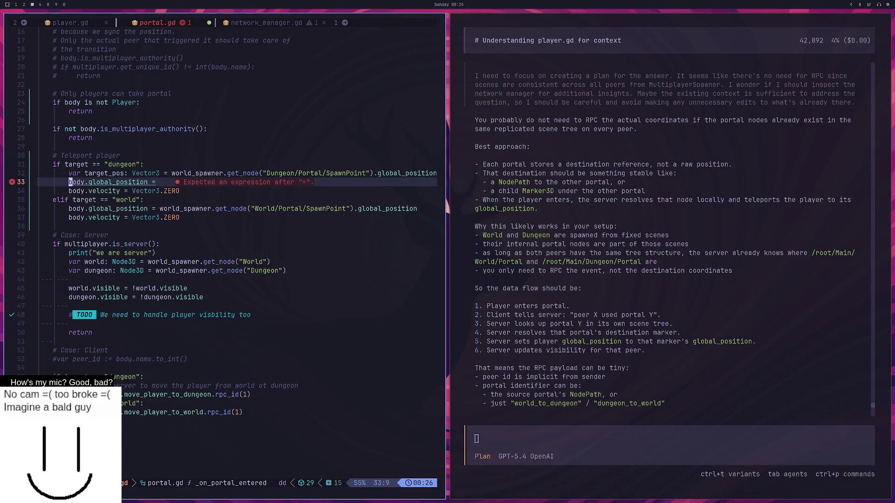
key(shift+a)
text(tar)
key(Tab)
key(Escape)
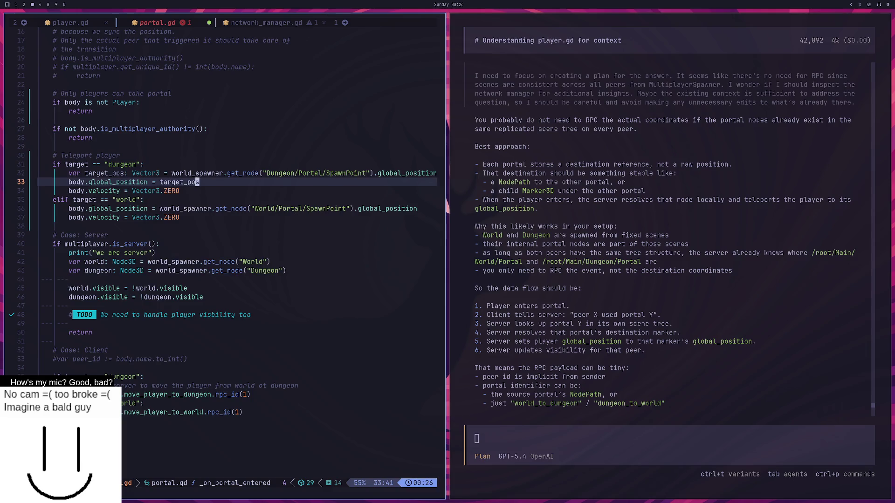
Step: Begin a 'Teleport to: ' print line and ask opencode how to print a Vector3
text(joprint)
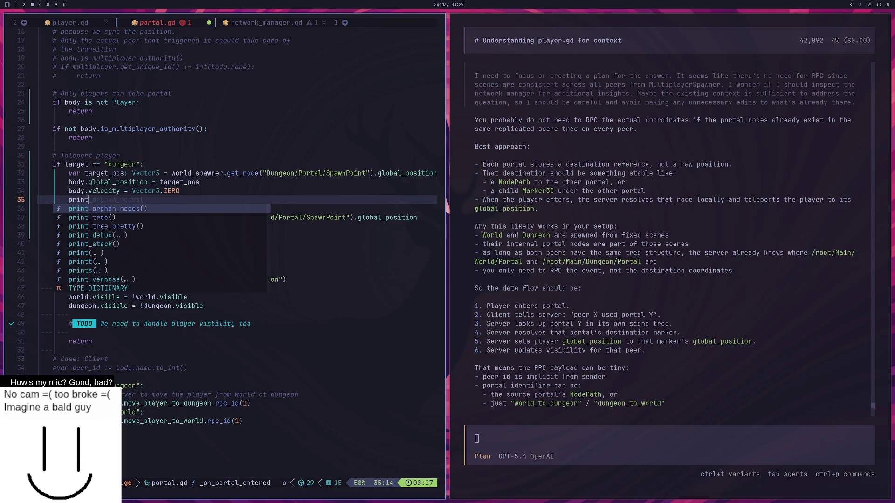
text((")
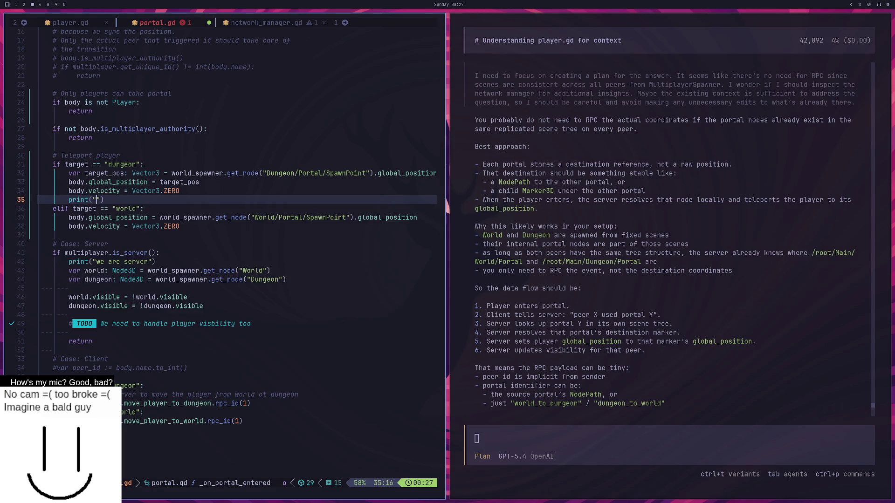
text(eleport to )
text(:)
click(544, 443)
text(do I print a vector 3)
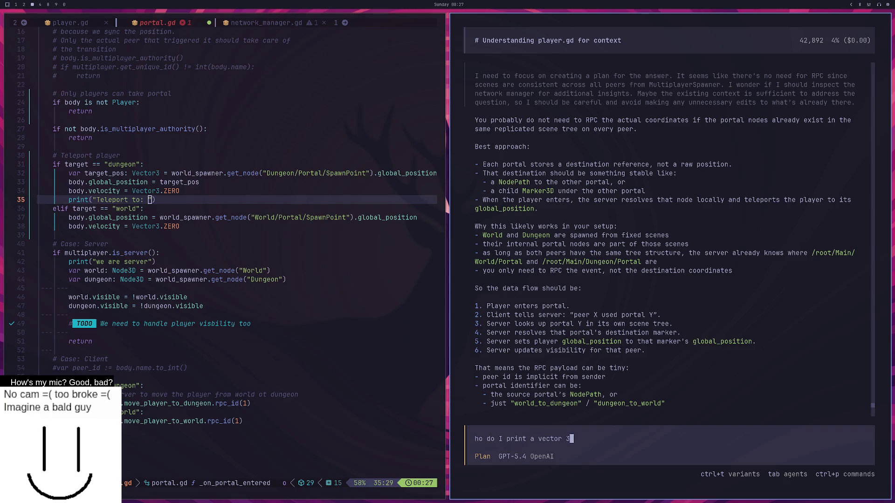
key(Return)
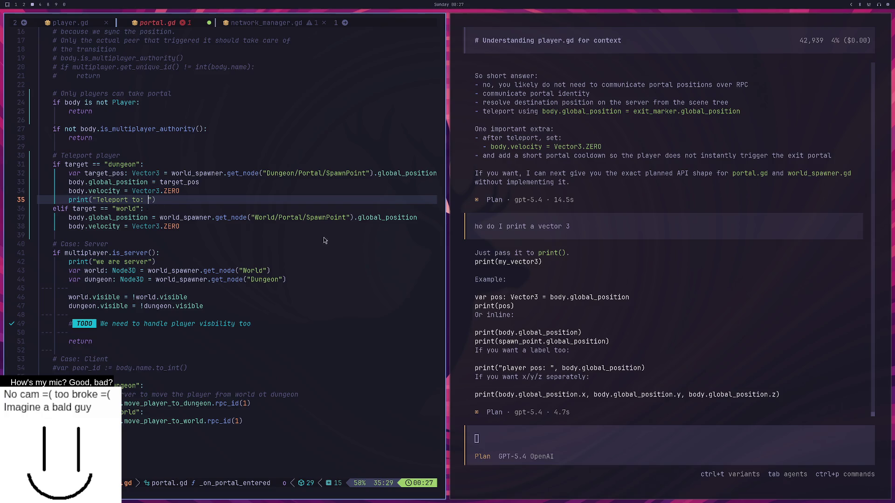
drag(167, 201, 36, 175)
right_click(123, 189)
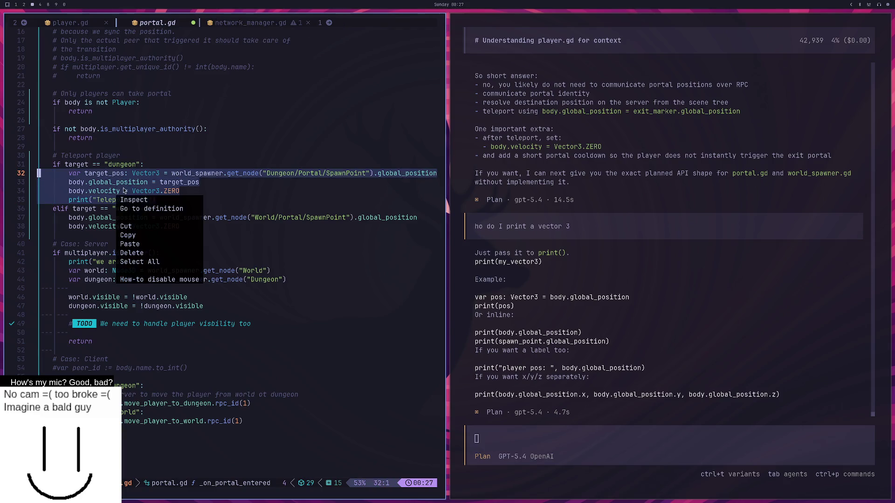
Step: Complete the print call so it prints 'Teleport to: ' followed by target_pos
click(135, 229)
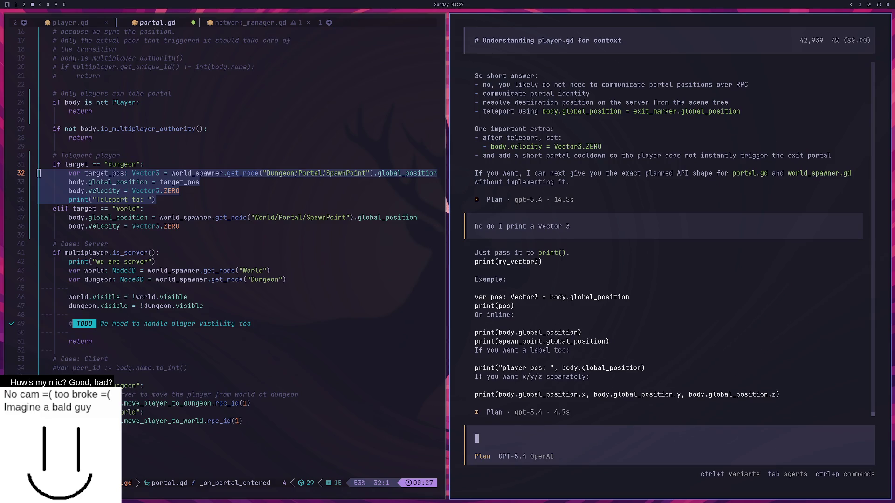
key(shift+Return)
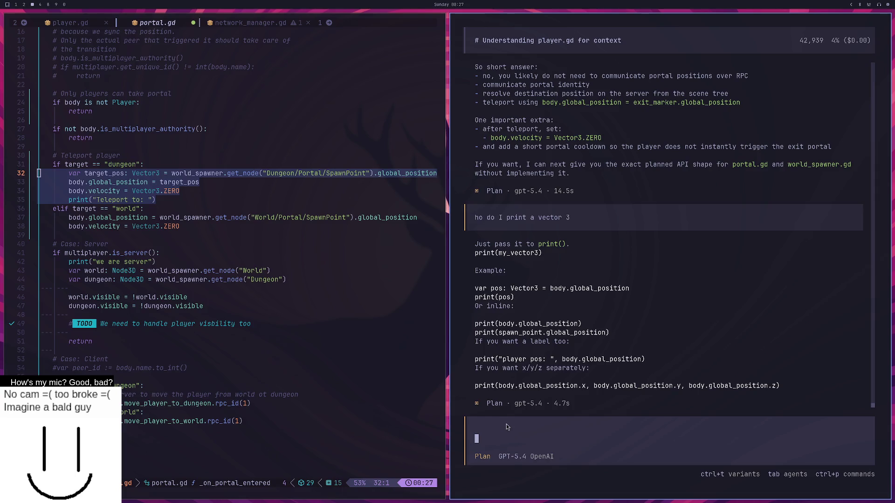
click(150, 200)
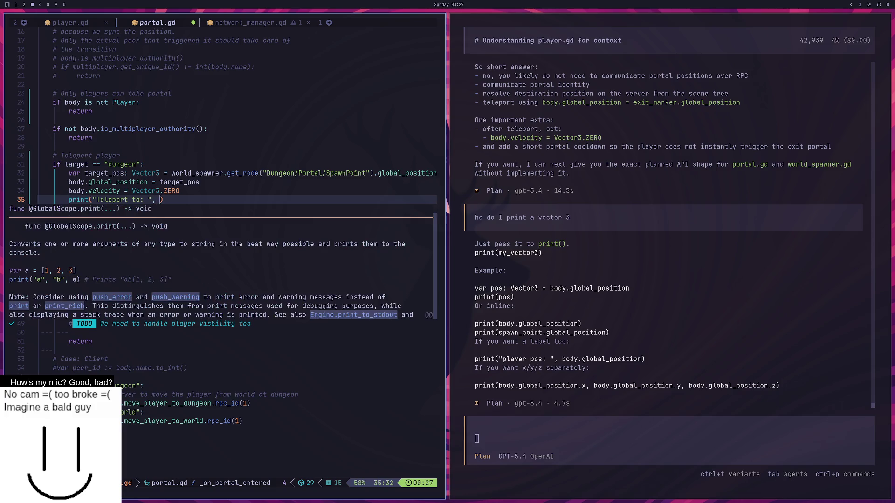
text(target_pos)
key(Escape)
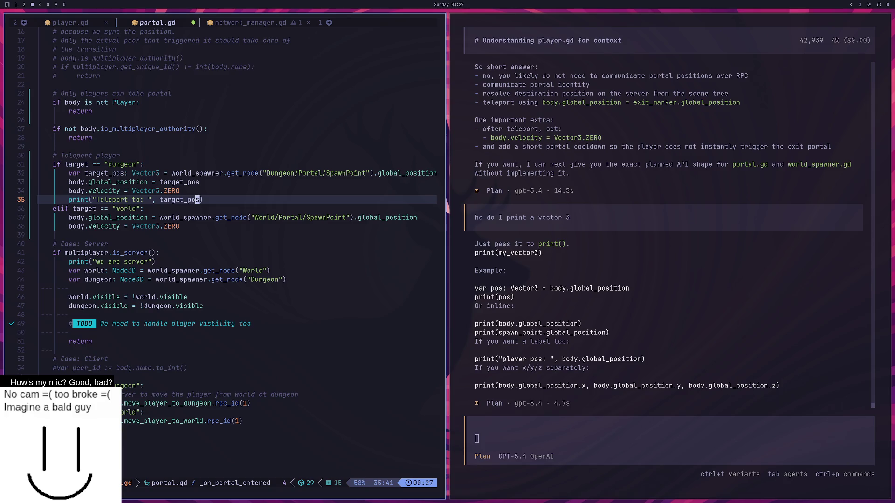
Step: Copy the four dungeon teleport lines over the old world-branch lines
key(shift+v)
key(k)
key(k)
key(k)
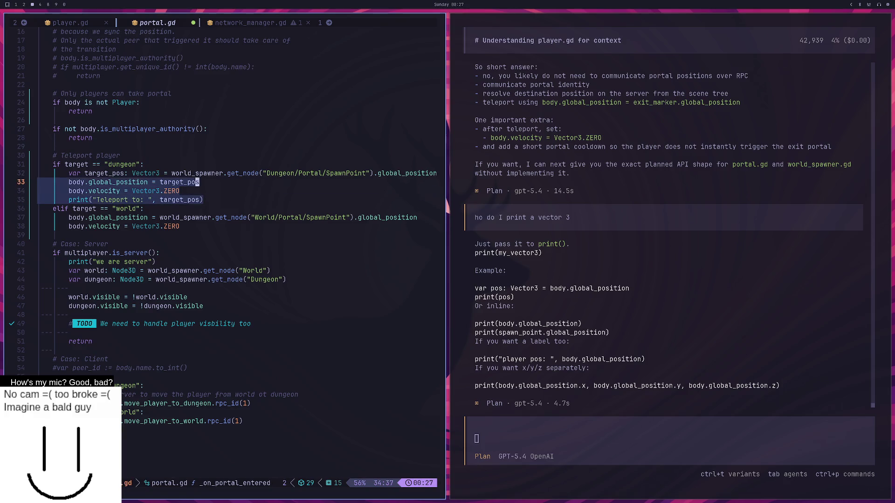
key(y)
key(j)
key(j)
key(j)
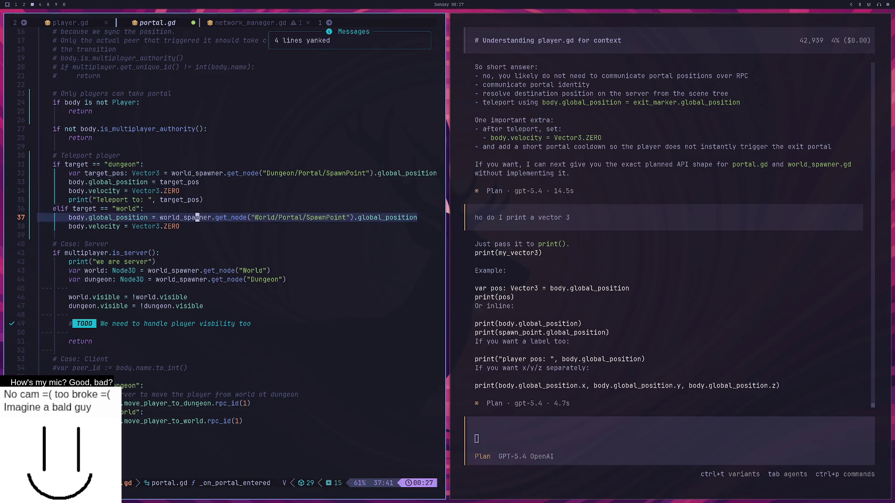
key(shift+v)
key(j)
key(p)
Step: Change Dungeon to World in the pasted node path and save portal.gd
key(j)
key(j)
key(k)
key(k)
key(j)
key(k)
key(w)
key(w)
key(w)
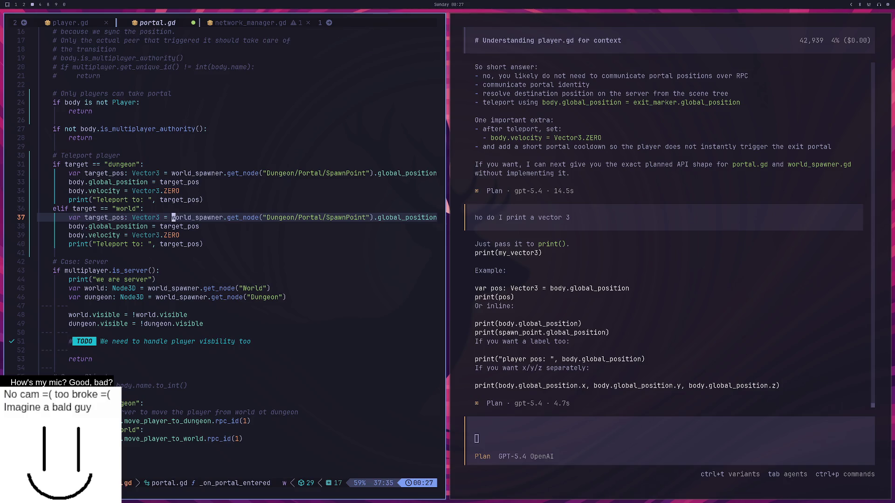
text(cbWorld:w)
key(Return)
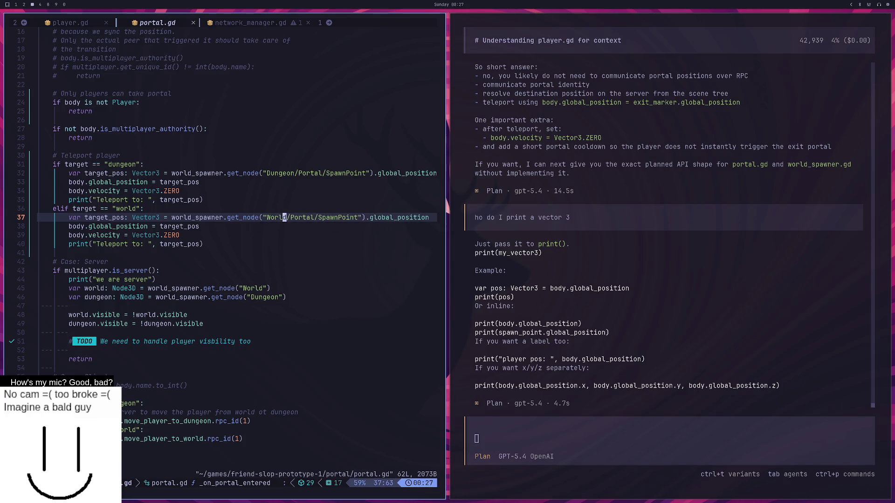
key(super+2)
Step: Test-run the game as a LAN host and walk the character through the portal
click(771, 21)
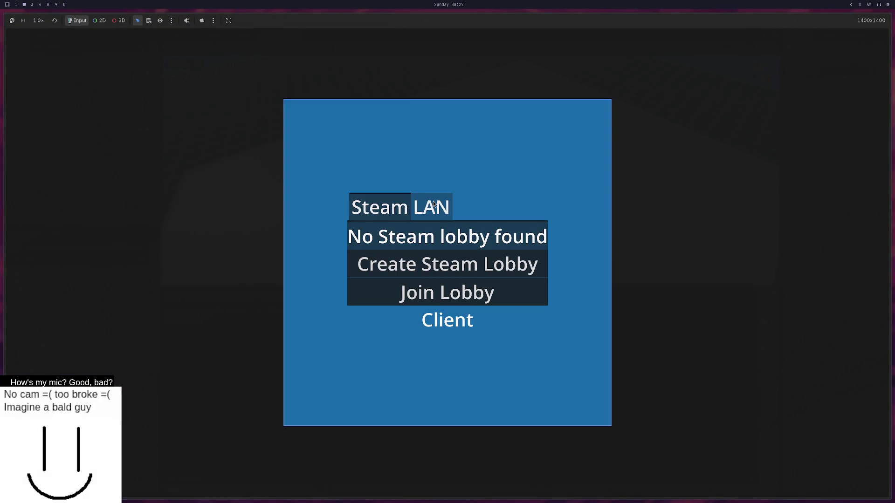
click(433, 205)
click(433, 265)
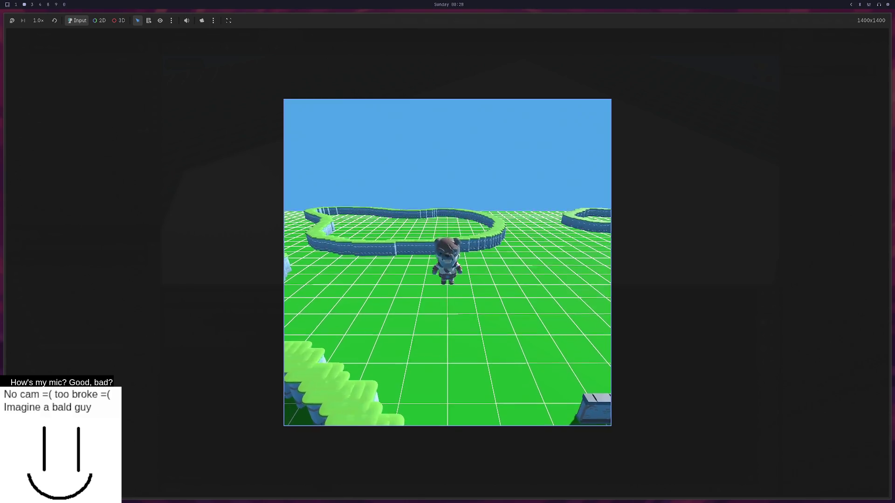
key(w)
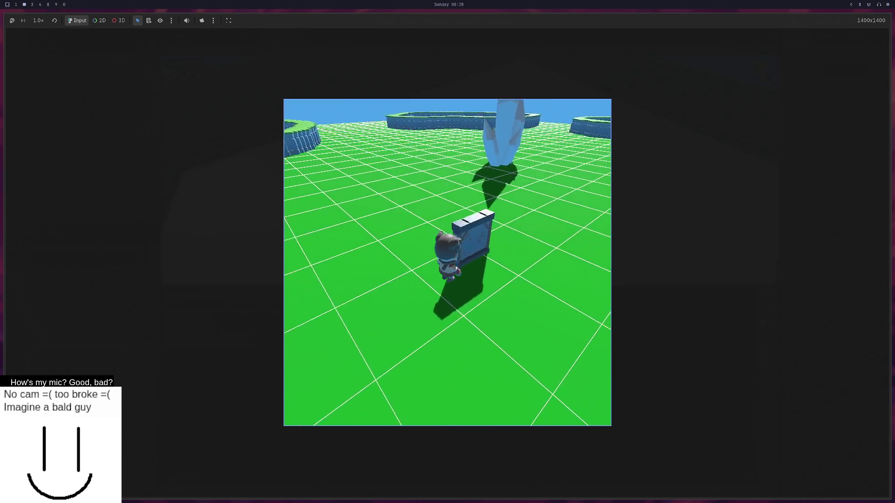
key(w)
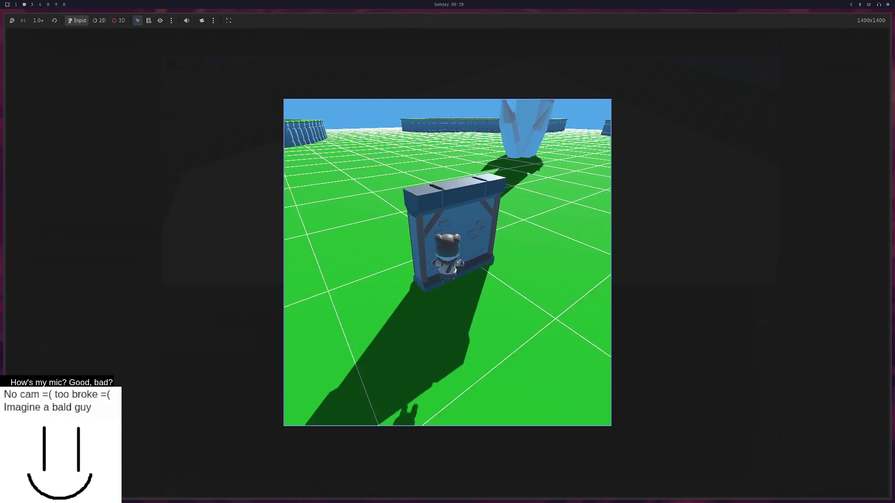
key(ctrl+F2)
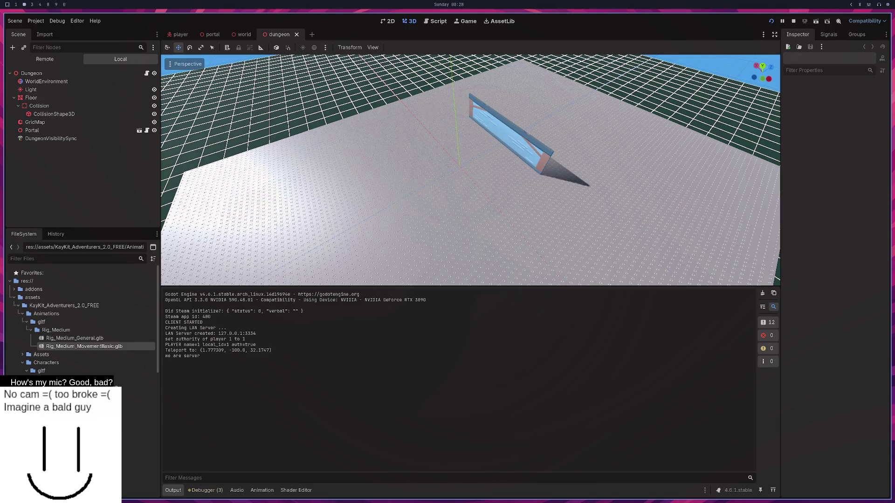
Step: Copy the whole Output log showing Teleport to: (1.777339, -100.0, 32.5747)
right_click(247, 359)
click(246, 360)
right_click(245, 357)
click(241, 351)
key(super+3)
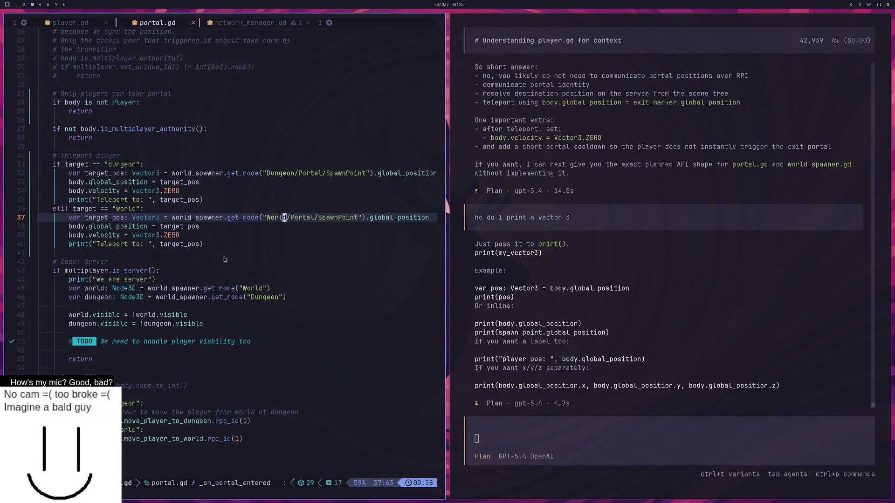
Step: Ask the assistant to read portal.gd with the pasted log, noting the world changes without teleporting; stop the game
text(read portal.g)
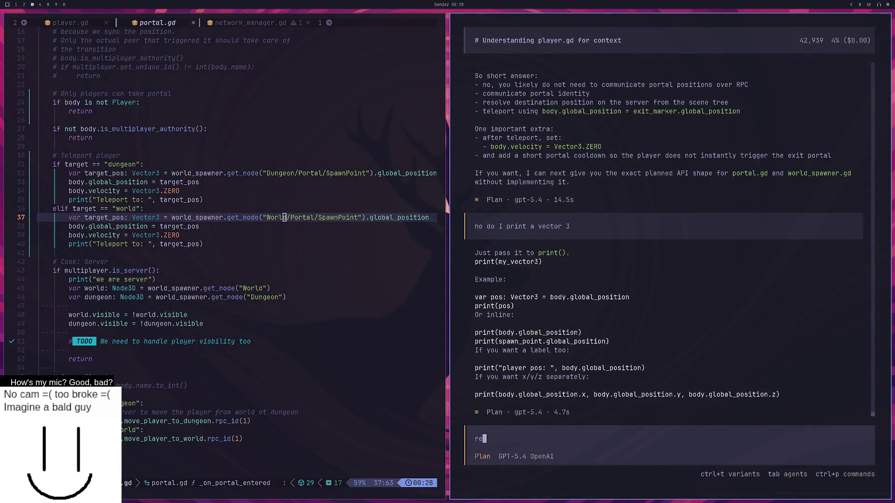
key(shift+Return)
key(shift+Return)
key(shift+Return)
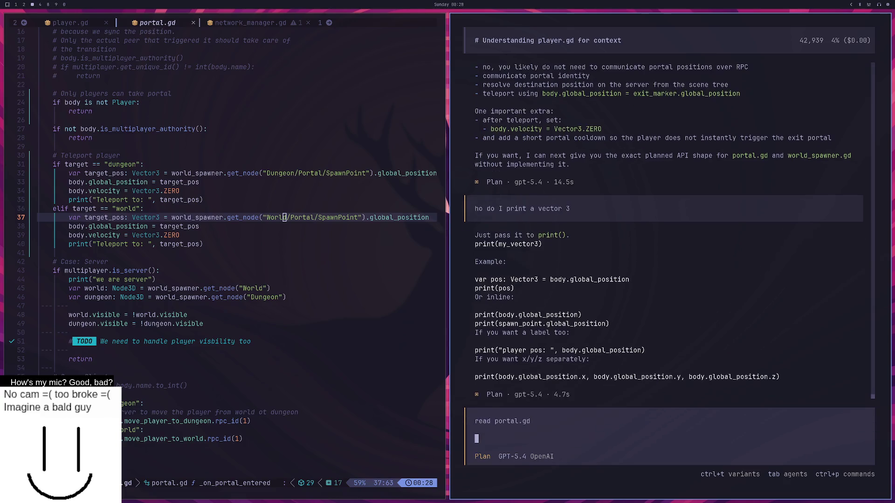
text(e)
key(shift+Return)
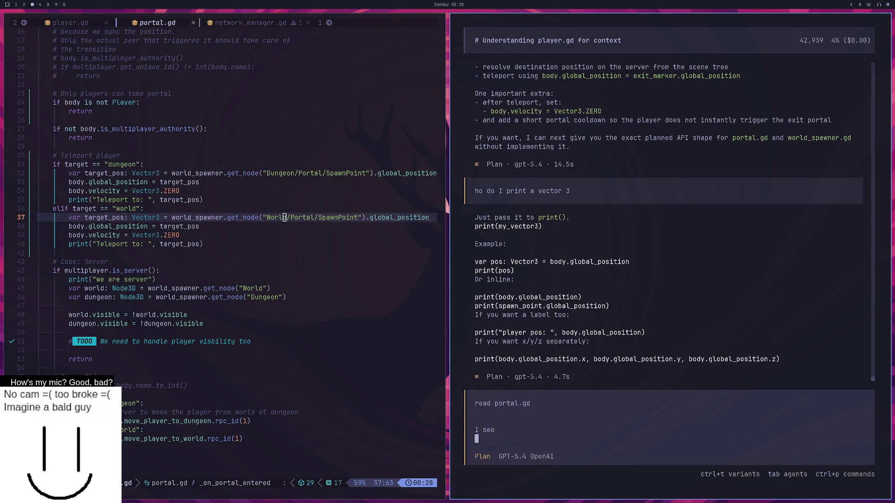
key(ctrl+v)
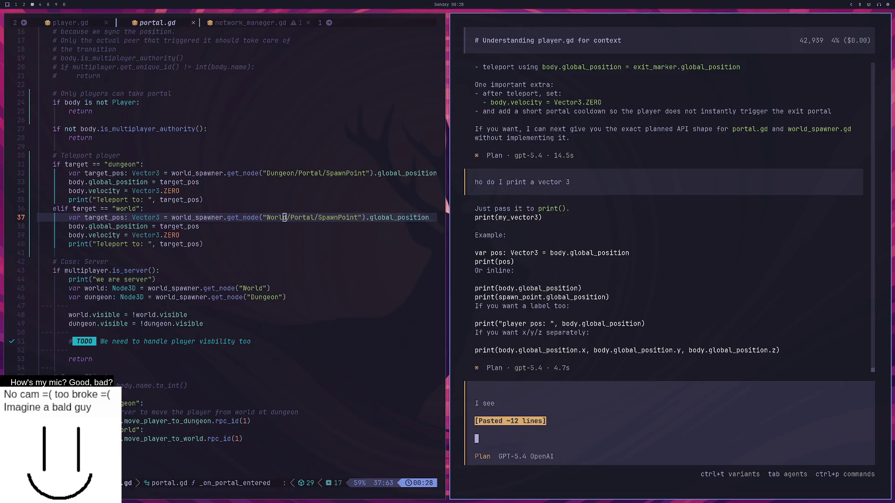
key(shift+Return)
key(shift+Return)
text(also I see the )
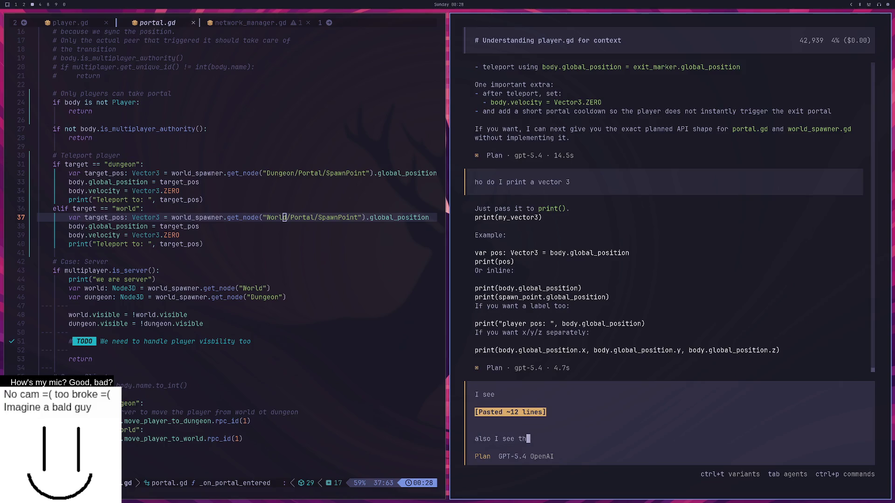
text(world change to dunge)
text(on but it doesnt seem like w)
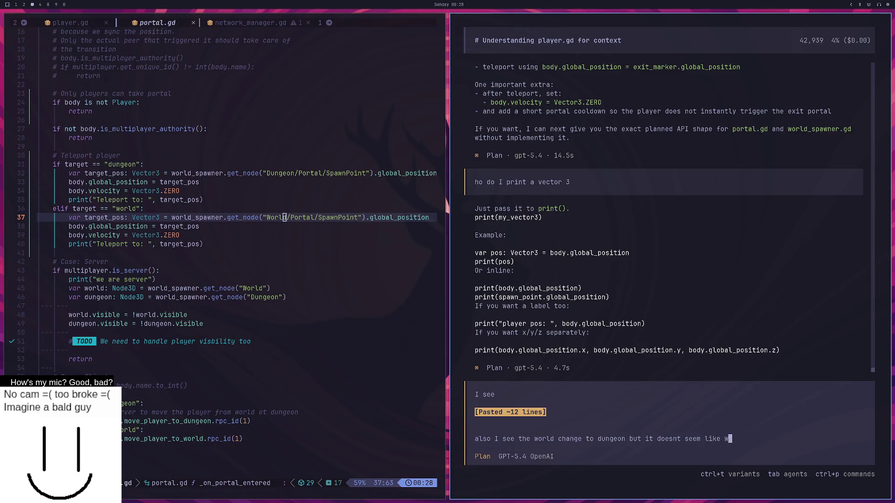
text(e are teleported at al)
key(Return)
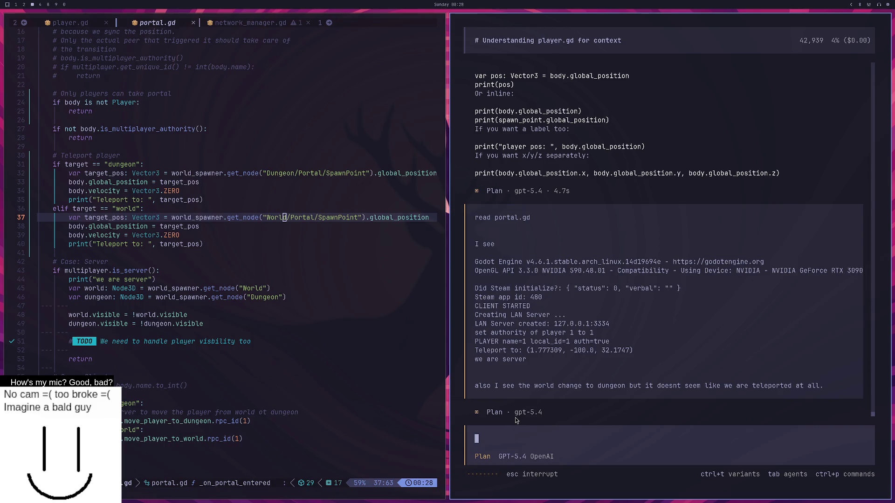
key(super+2)
click(792, 22)
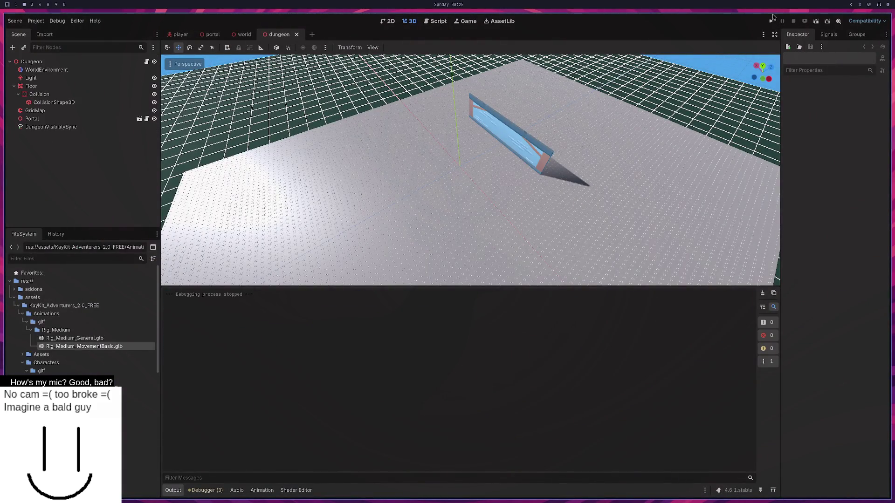
Step: Test-run the game as a LAN server, walk into the portal, stop it, and select the Teleport line in Output
click(771, 21)
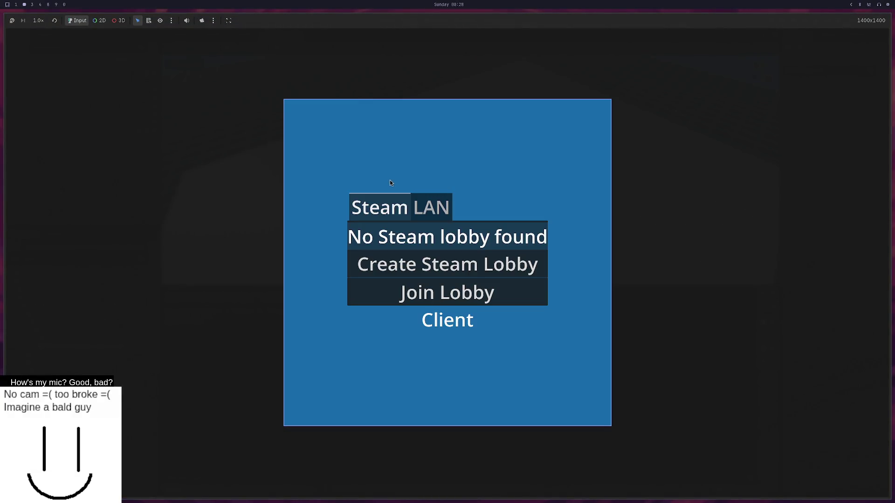
click(443, 213)
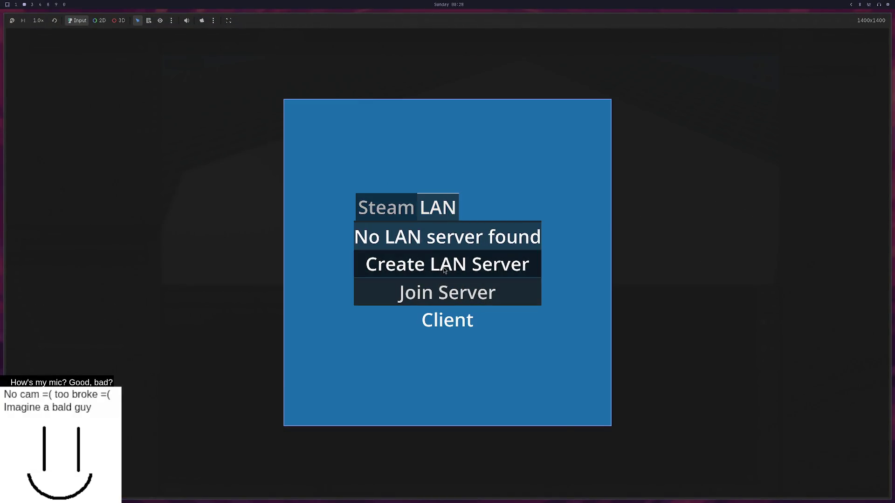
click(444, 264)
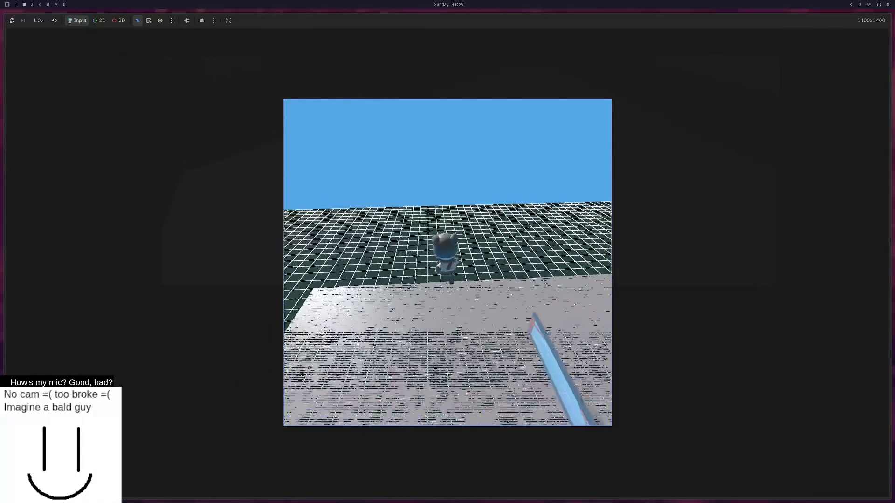
key(F8)
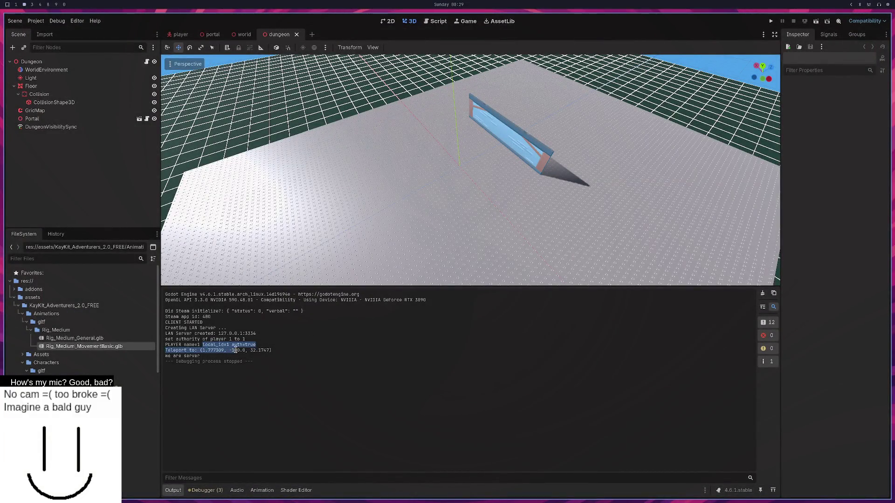
drag(272, 351, 213, 349)
Step: Ask the agent whether the teleport runs locally since only the authority player executes it, requesting a shorter answer
key(super+3)
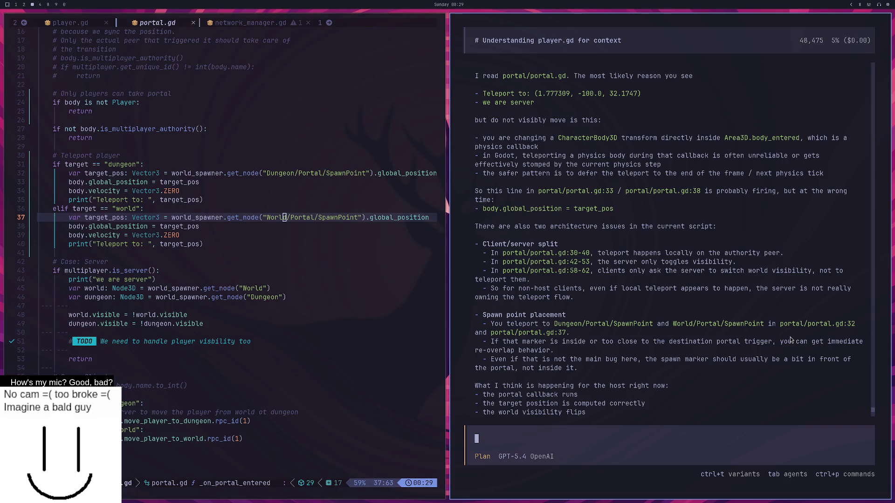
text(the change os position happens locally by the user itself. I don)
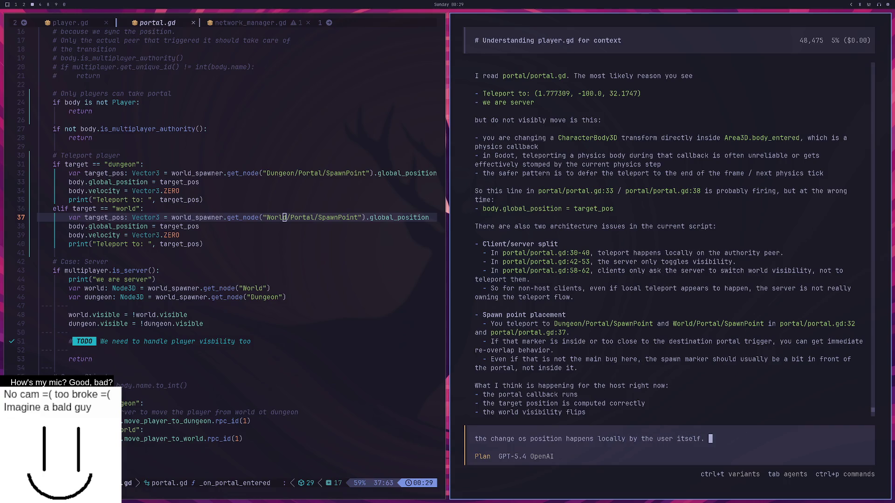
key(BackSpace)
key(BackSpace)
key(BackSpace)
text(sicne we only execute t)
text(he function if we a)
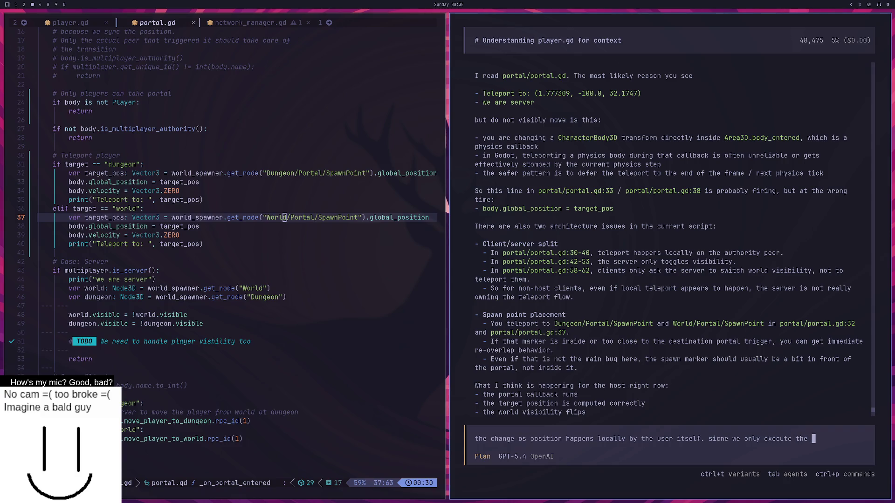
text(re the authorit)
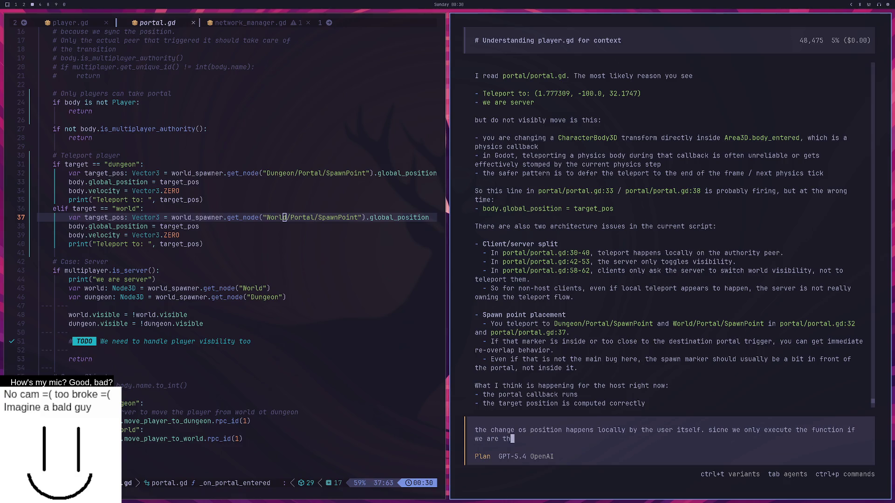
text(y and a player.)
text( no?)
key(shift+Return)
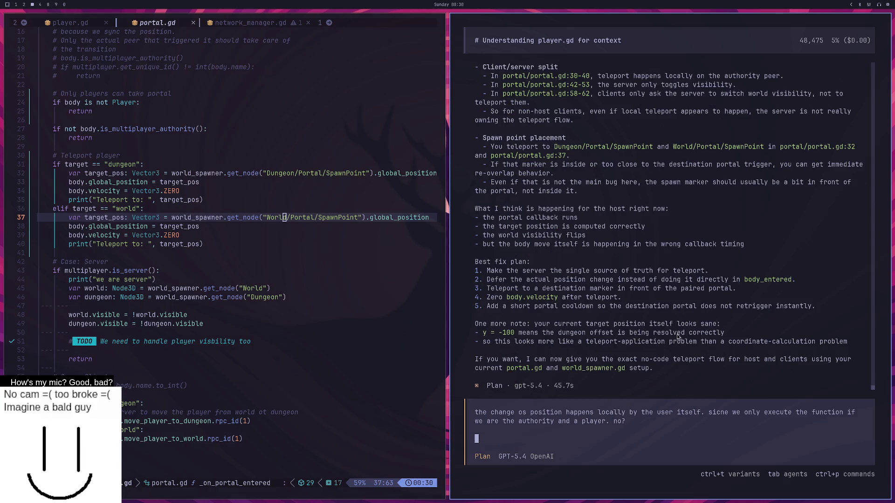
text(write shroter answe)
text(r bro should i)
key(BackSpace)
key(BackSpace)
key(BackSpace)
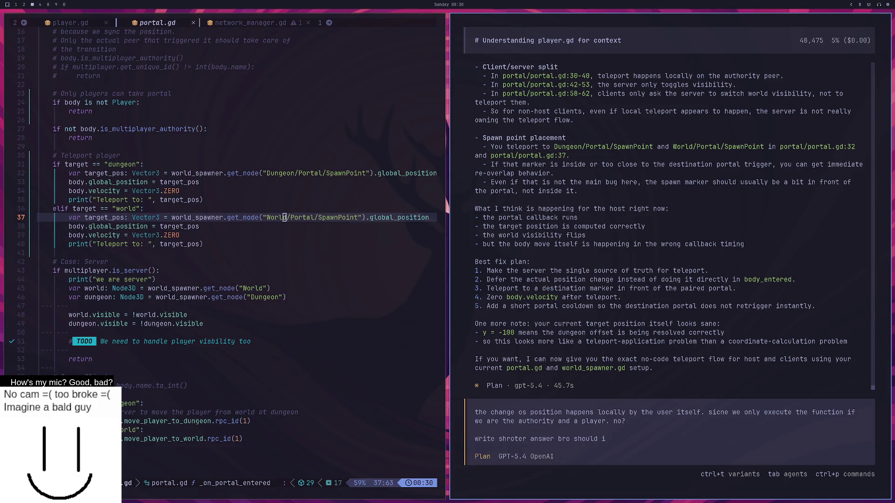
key(Return)
key(super+2)
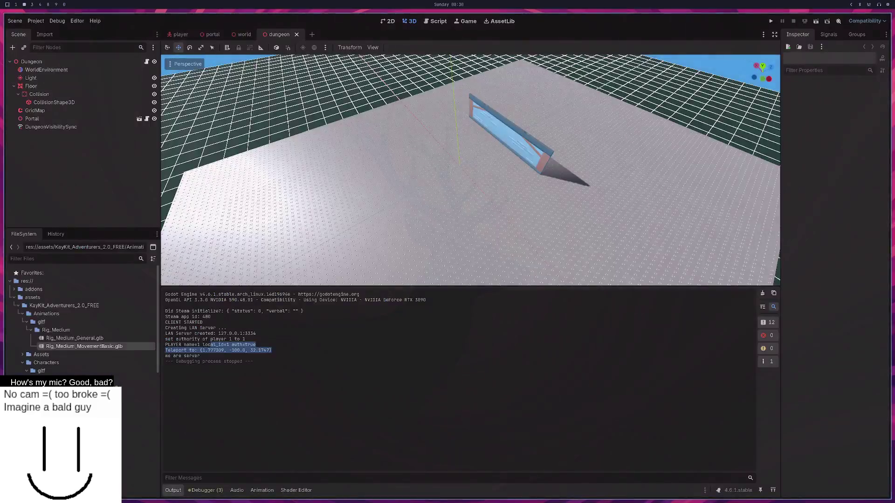
key(super+1)
Step: Search Google in a new tab for 'defer call godot', correcting the typo
key(ctrl+t)
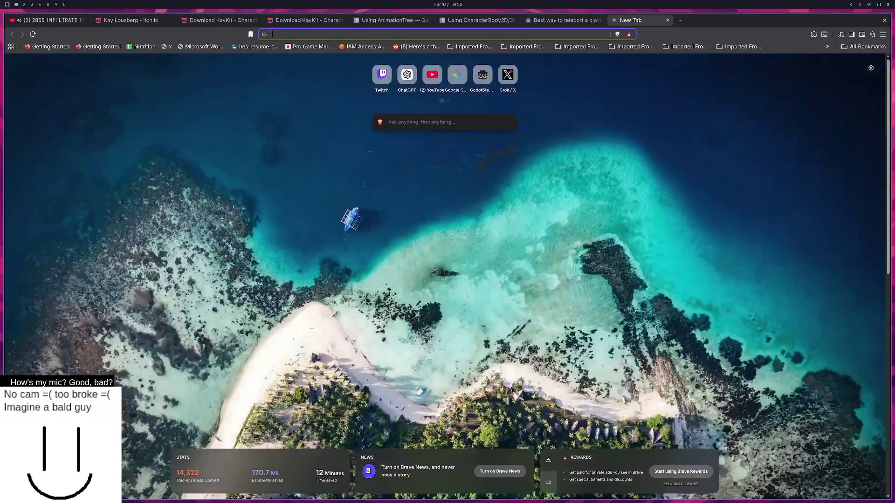
text(defer cal godt)
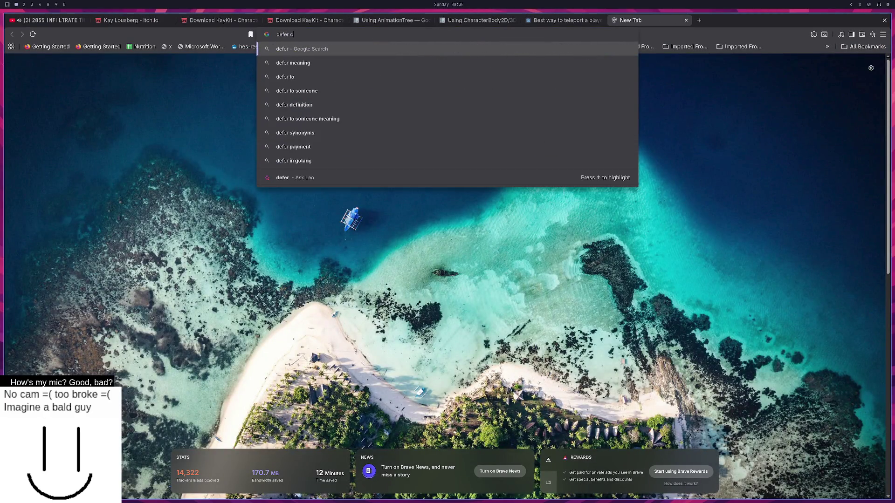
key(Return)
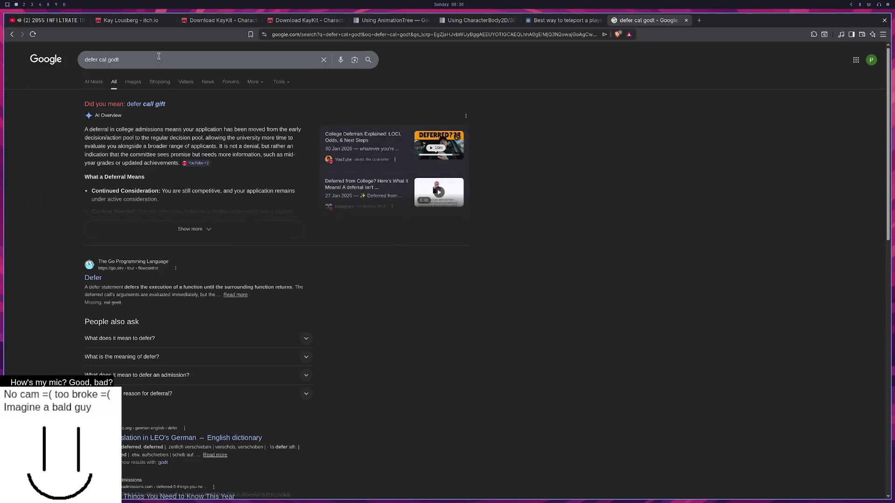
click(117, 60)
text(o)
key(Return)
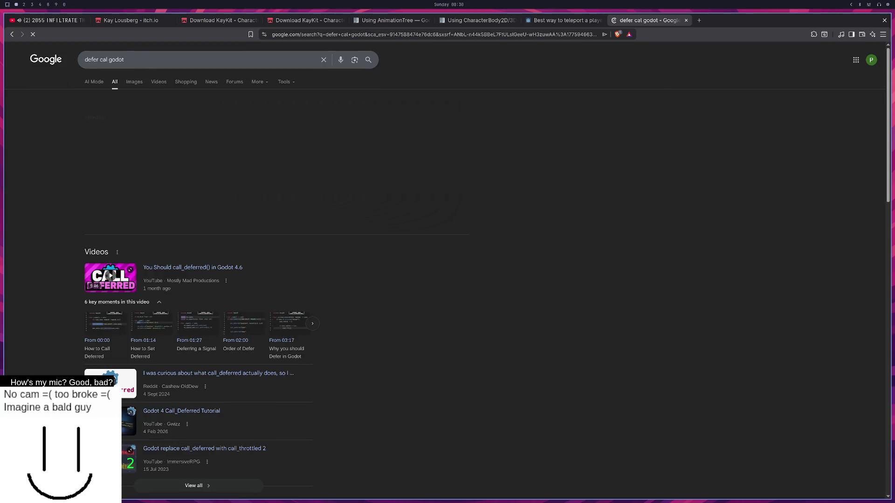
scroll(165, 155, down, 5)
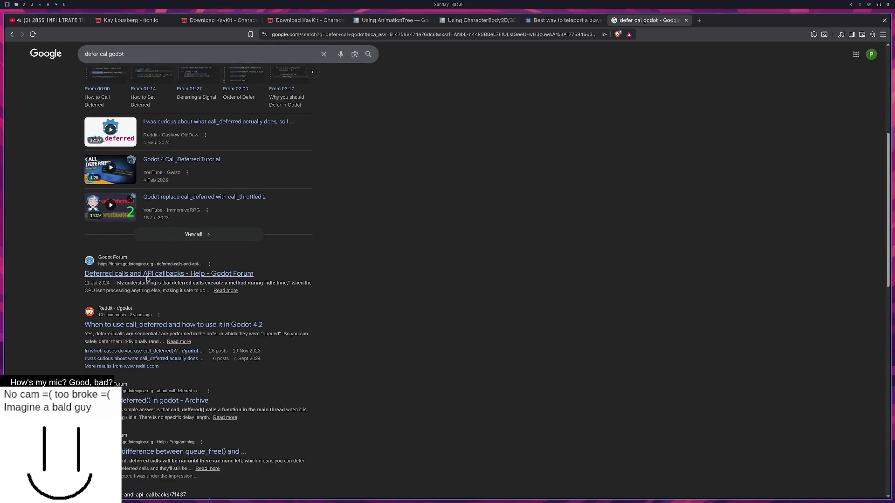
Step: Refine the search to 'call deferred', then to 'call_deferred', and browse the results
triple_click(138, 55)
text(call deferred)
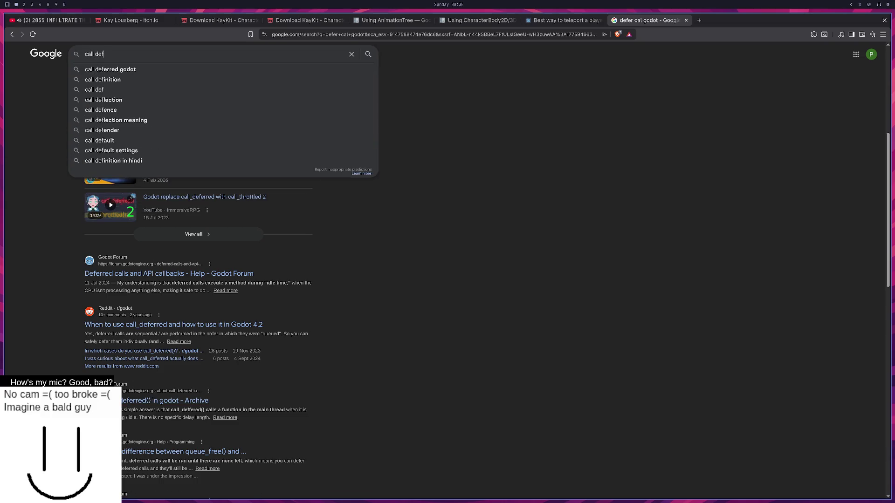
key(Return)
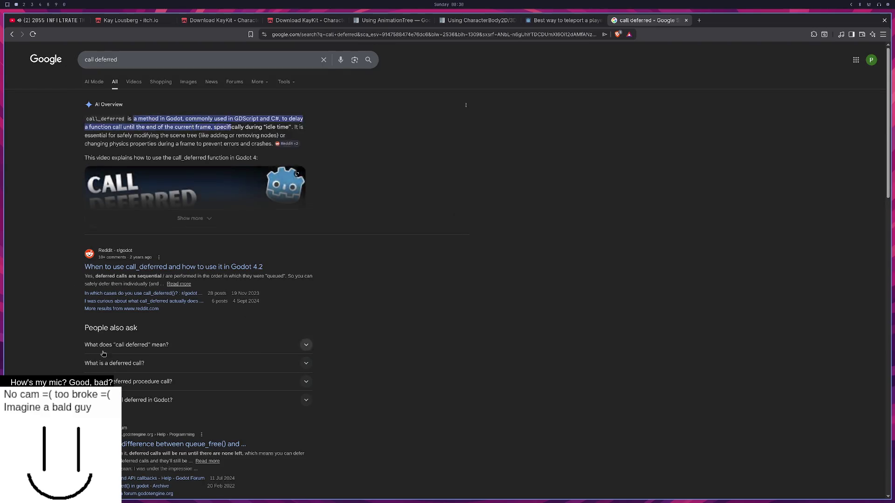
scroll(141, 371, down, 15)
scroll(141, 371, down, 3)
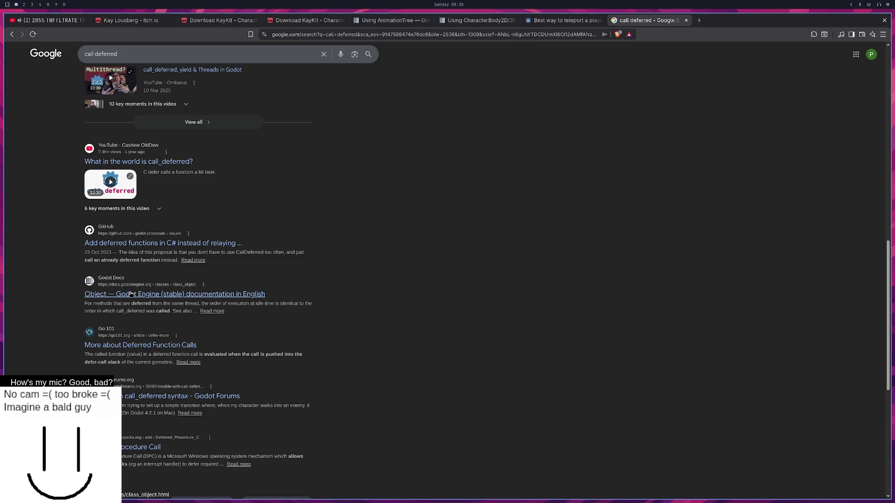
click(95, 50)
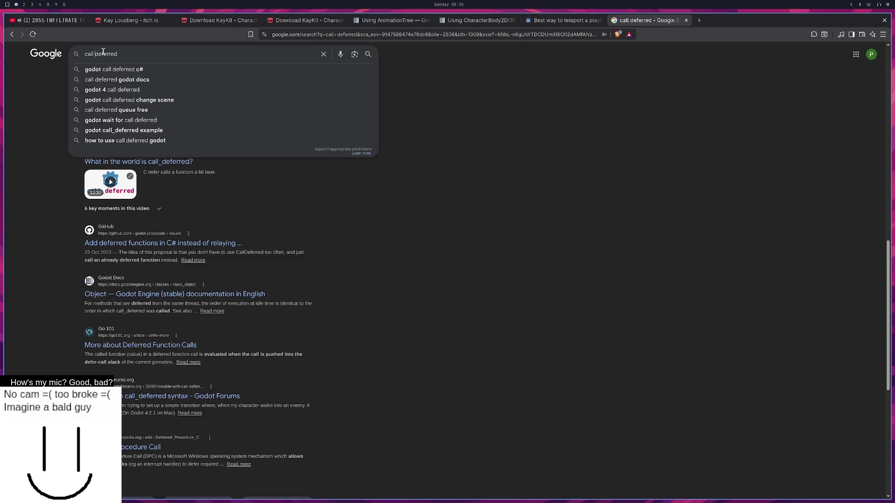
key(BackSpace)
text(_)
key(Return)
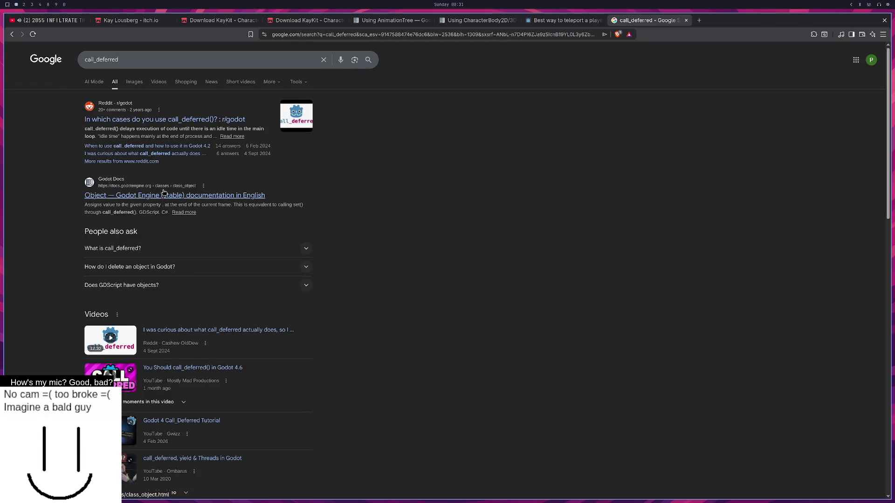
scroll(164, 214, down, 5)
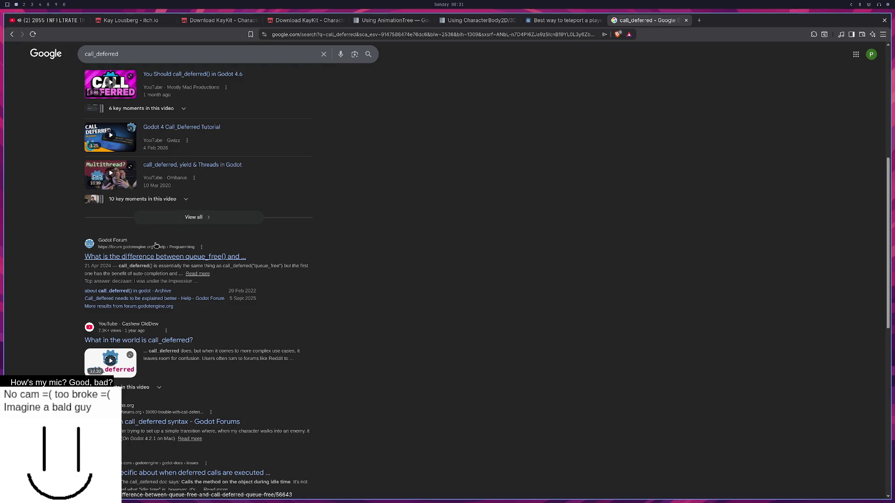
key(super+2)
key(super+3)
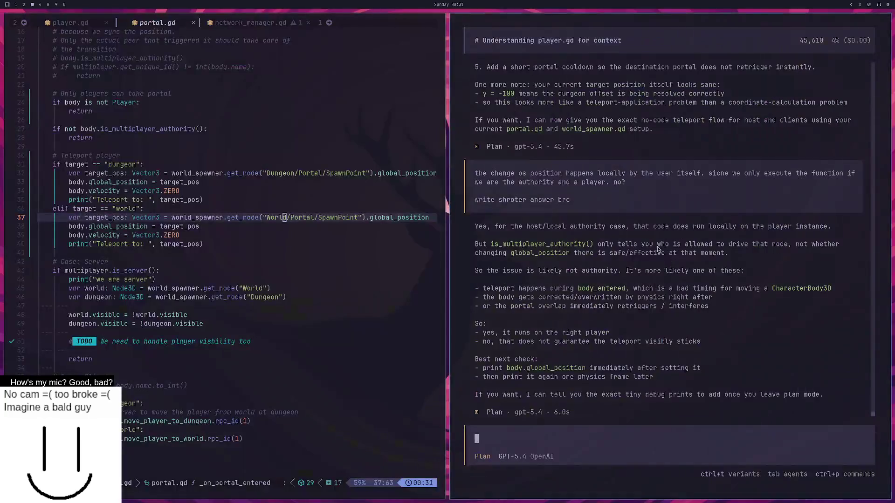
Step: Cut the dungeon/world teleport branches on lines 31–40 of portal.gd
click(513, 182)
click(142, 208)
key(j)
key(k)
key(k)
key(k)
key(k)
key(j)
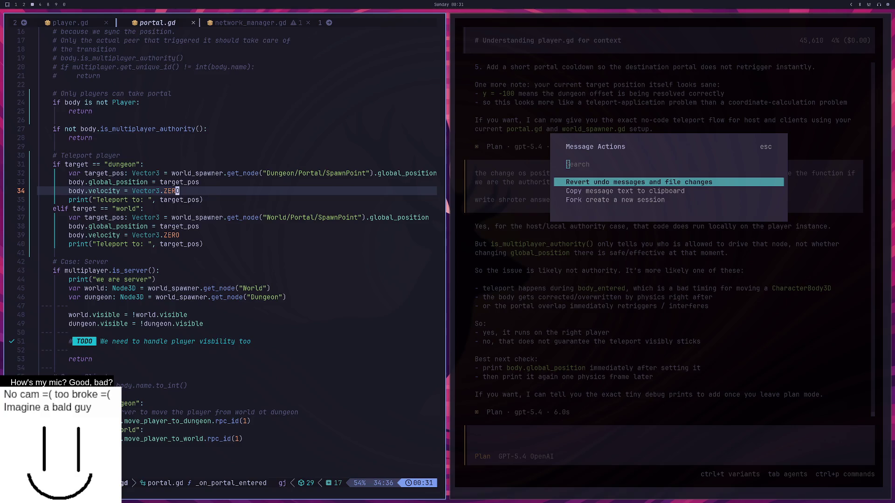
key(k)
key(k)
key(k)
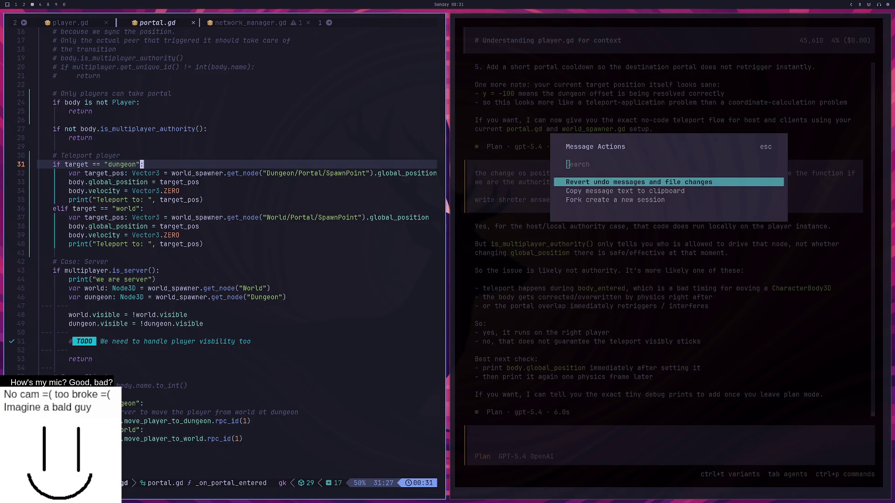
key(shift+v)
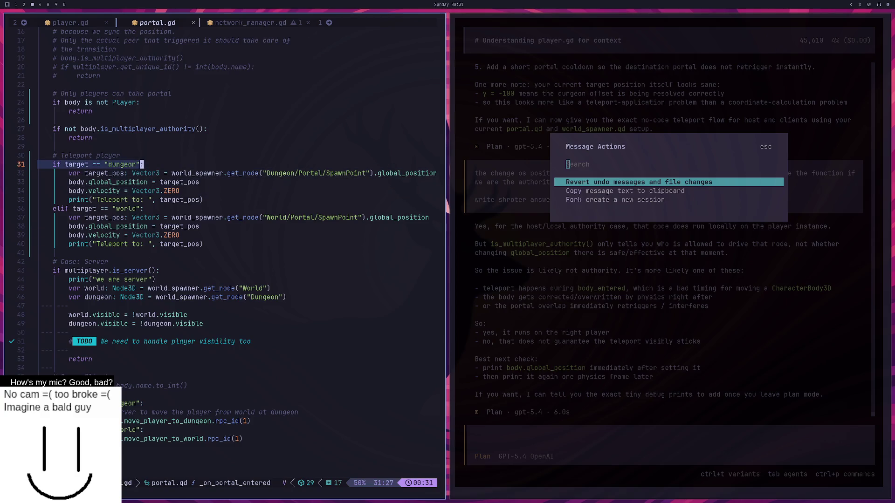
key(Escape)
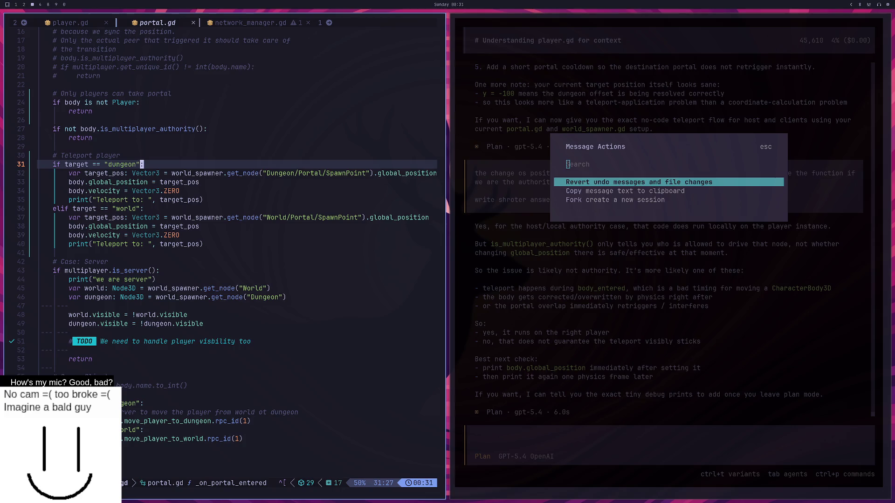
key(shift+v)
key(j)
key(j)
key(j)
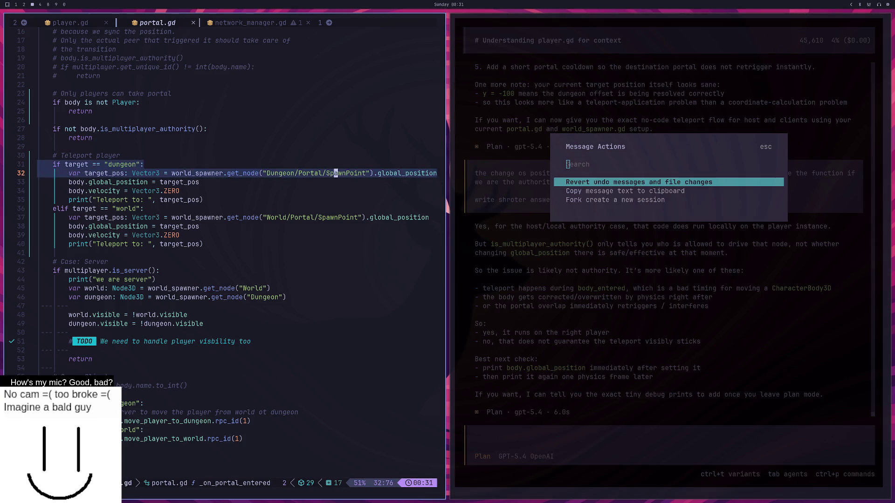
key(j)
key(j)
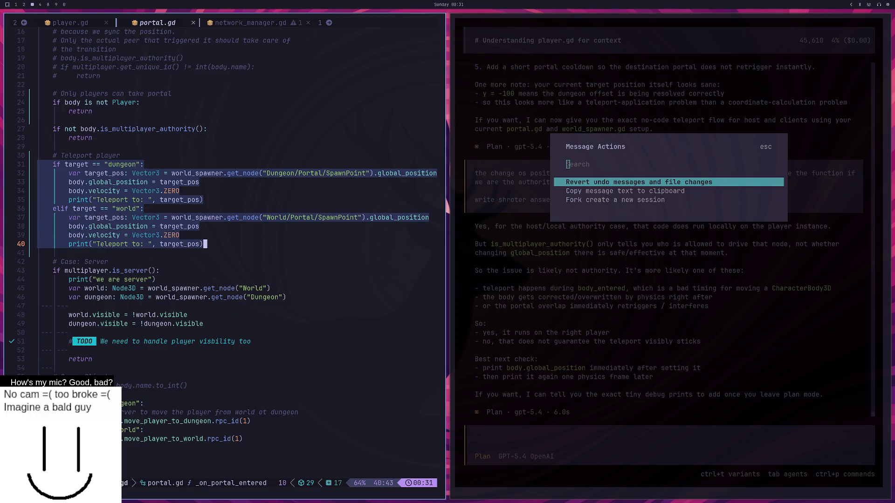
key(d)
Step: Open new blank lines at the end of portal.gd
key(shift+g)
key(o)
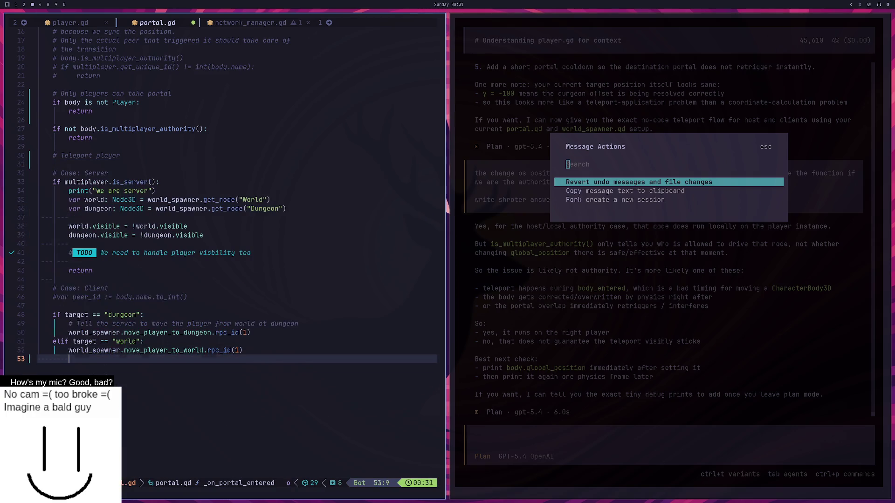
key(Return)
key(BackSpace)
key(BackSpace)
Step: Add a 'func teleport_player_node() -> void:' header at the end of portal.gd
text(func teleport_)
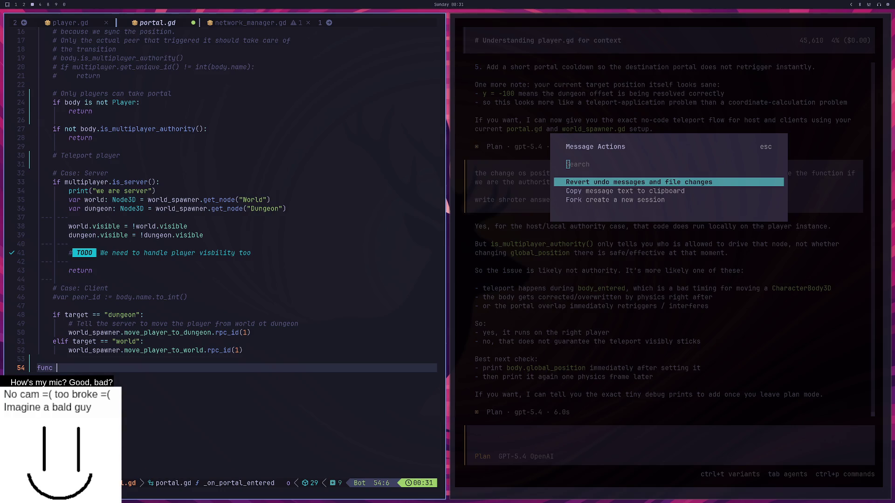
text(player)
text(_)
text(node)
text(() )
text(->)
text( void:)
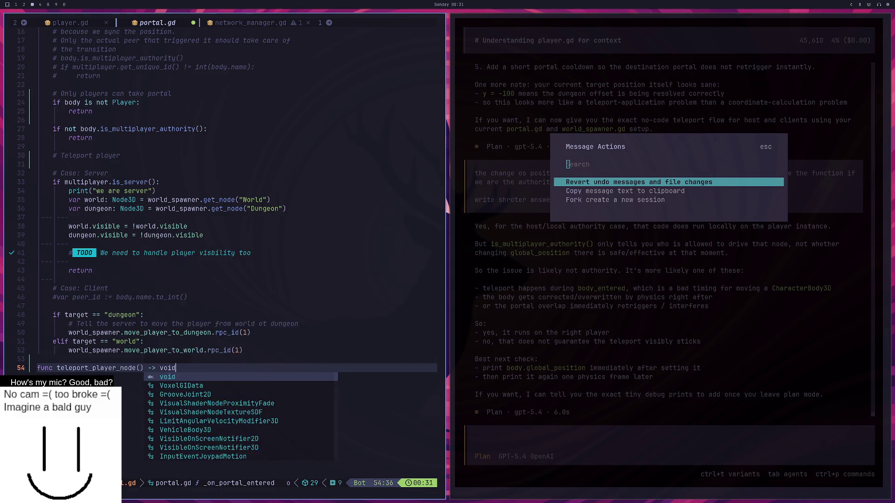
key(Return)
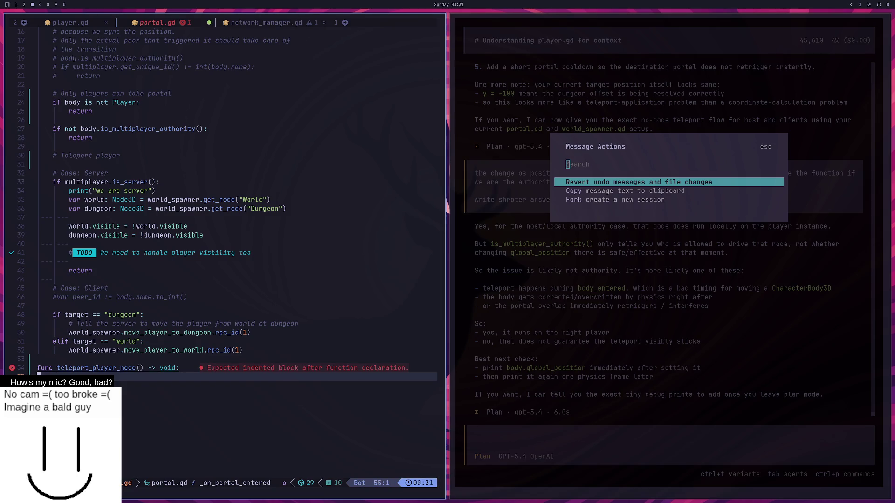
key(Escape)
Step: Paste the teleport branches into the new function and add call_deferred(teleport_player_node) under # Teleport player, then save
key(d)
key(d)
key(p)
key(k)
key(k)
key(k)
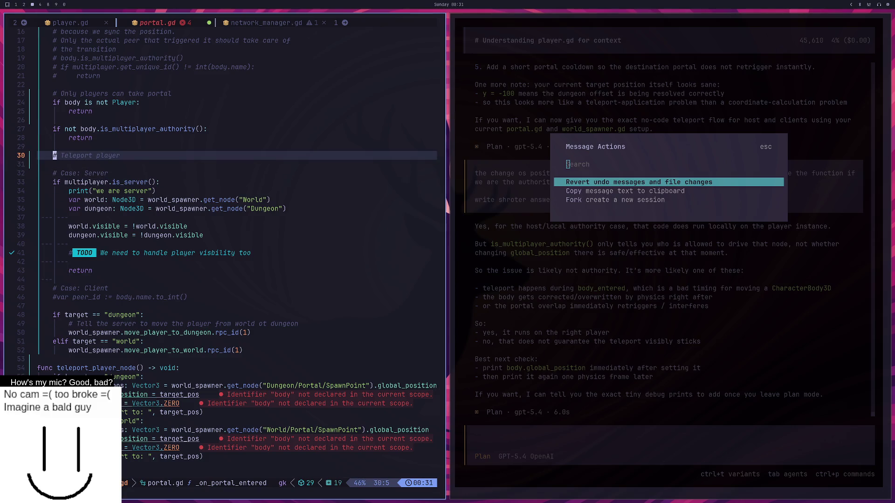
key(o)
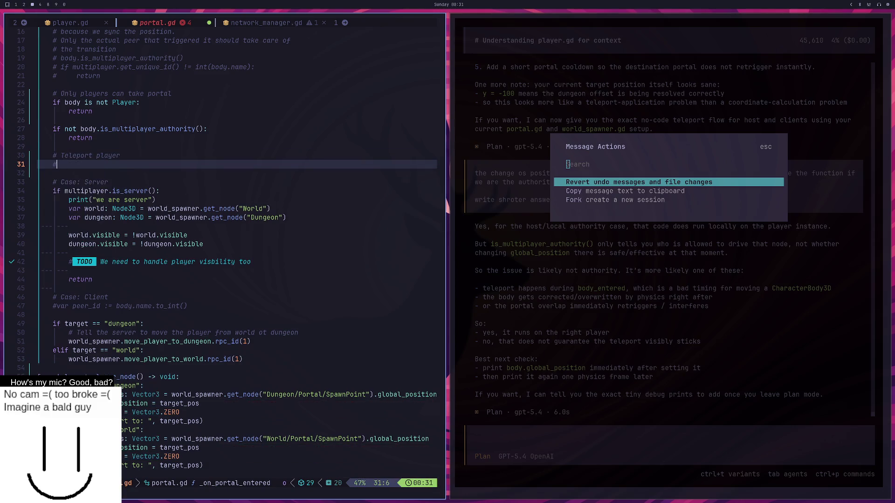
key(BackSpace)
text(call_deferred)
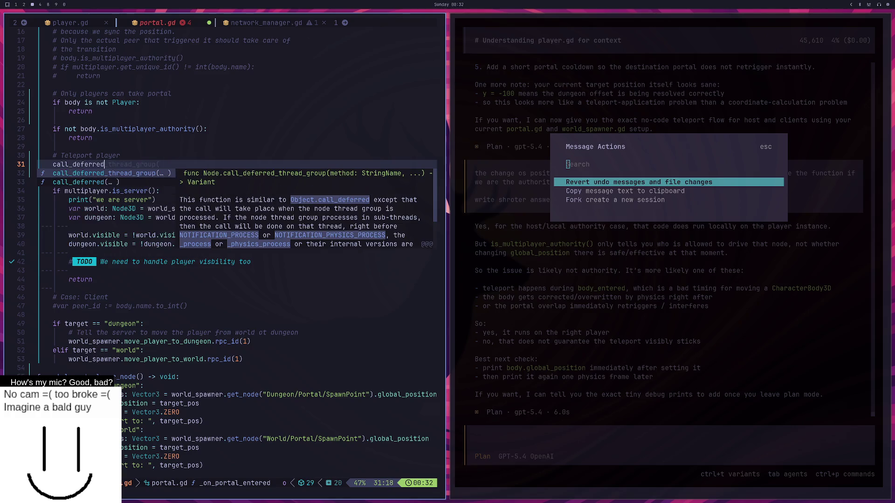
text(*)
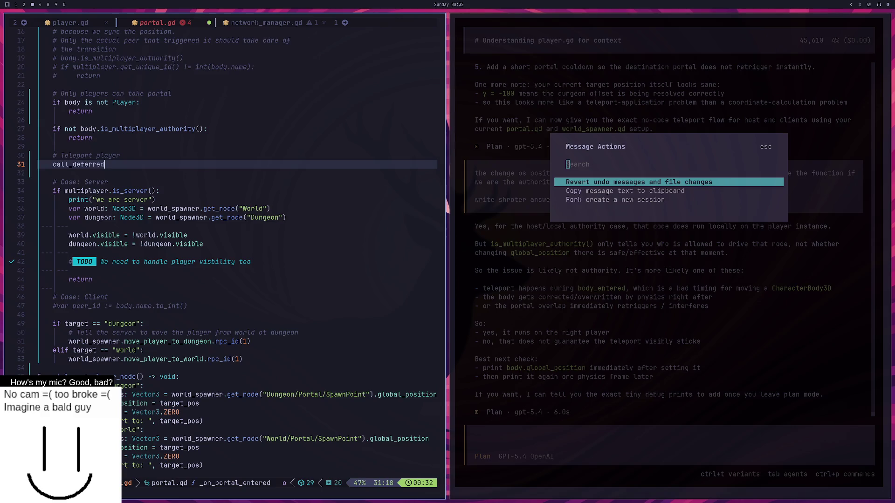
key(BackSpace)
text(()
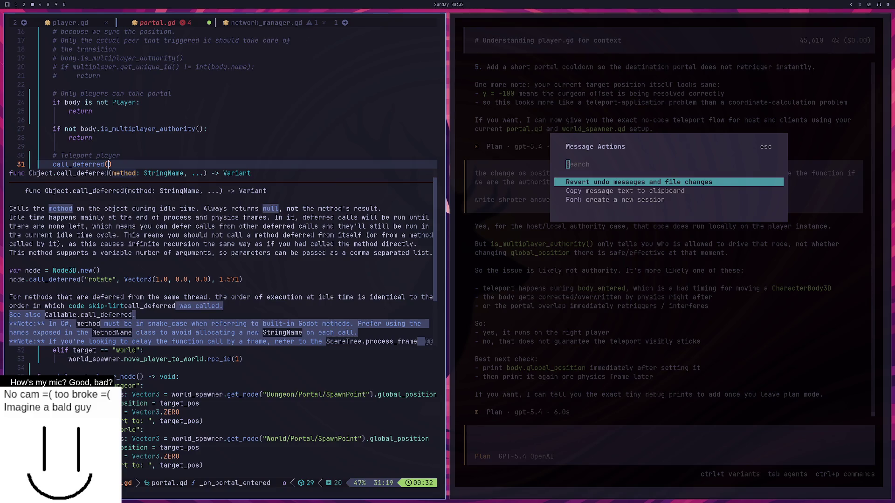
text(teleport_player_node()
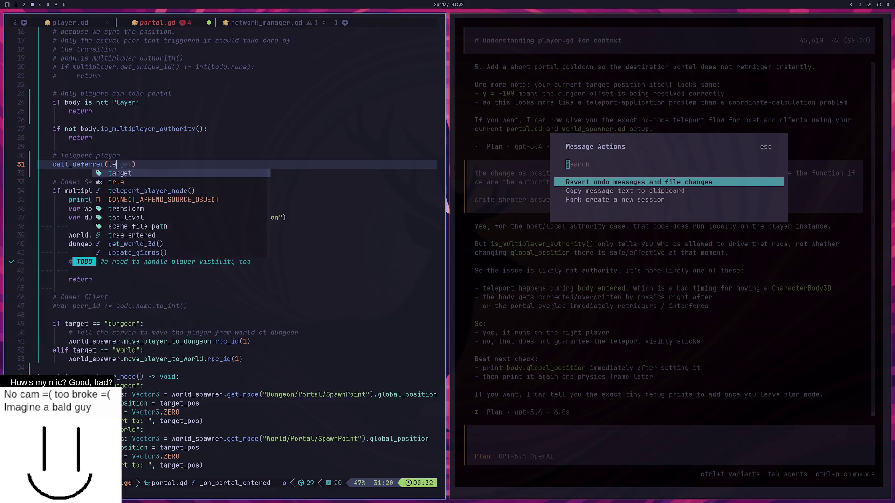
key(BackSpace)
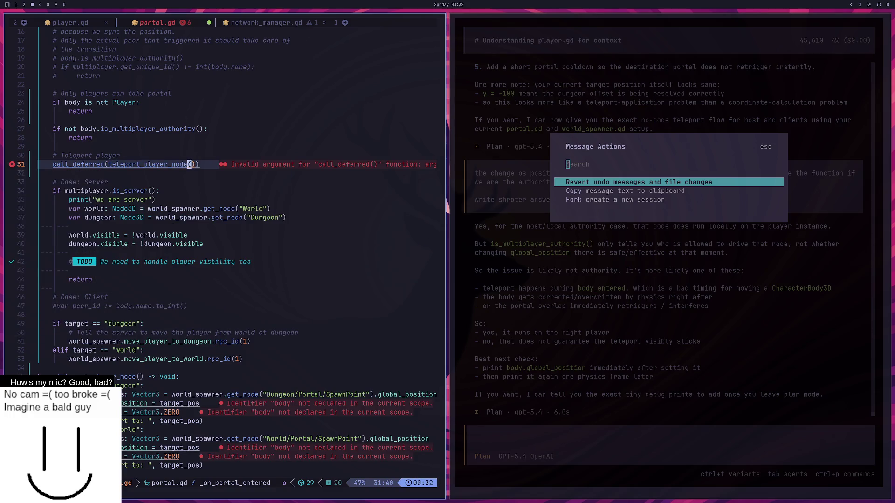
text(:w)
key(Return)
Step: Quote the function name so the line reads call_deferred("teleport_player_node") and save
key(super+2)
key(super+3)
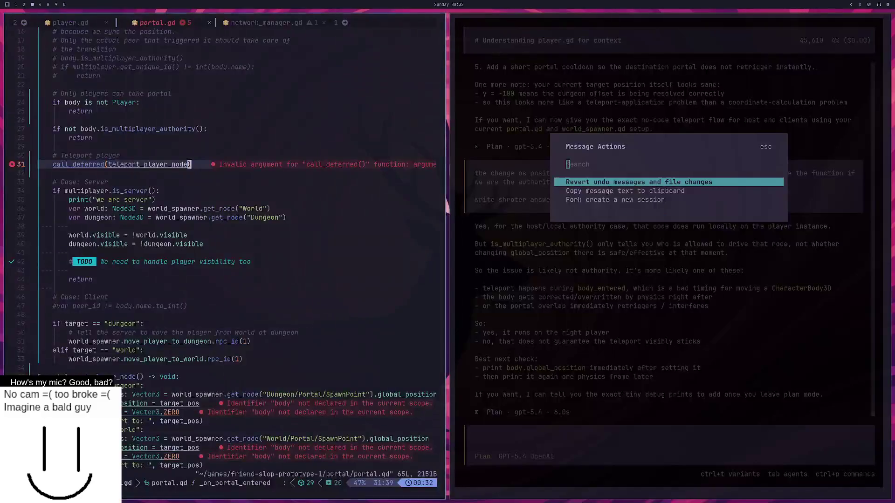
key(super+f)
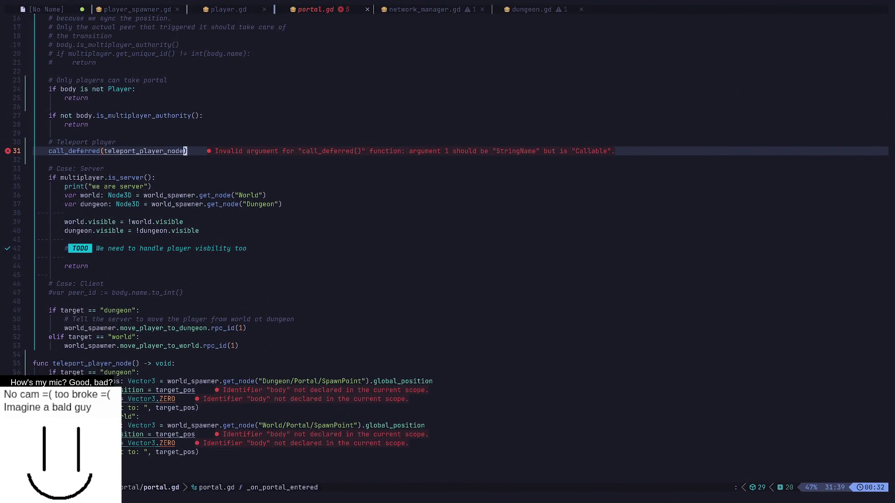
key(Left)
text(bi")
key(Escape)
key(w)
key(w)
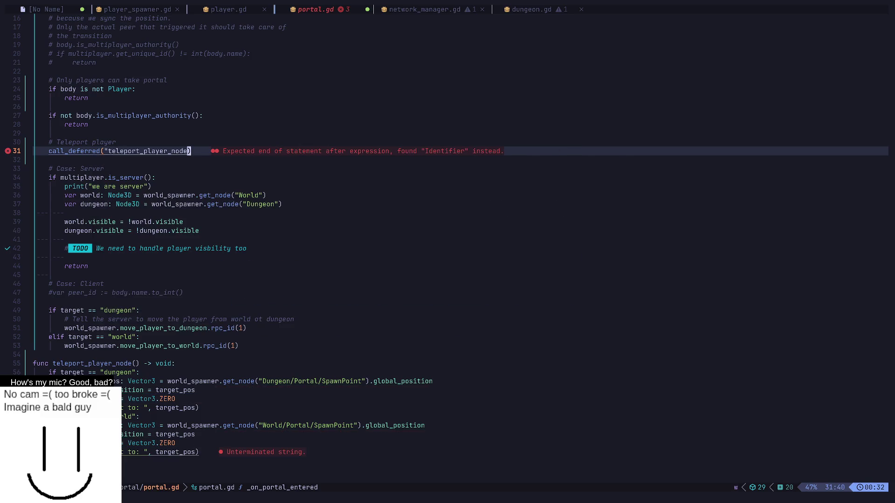
text(")
key(Escape)
text(:w)
key(Return)
Step: Run the game in Godot to test the deferred teleport, then return to Neovim
key(super+f)
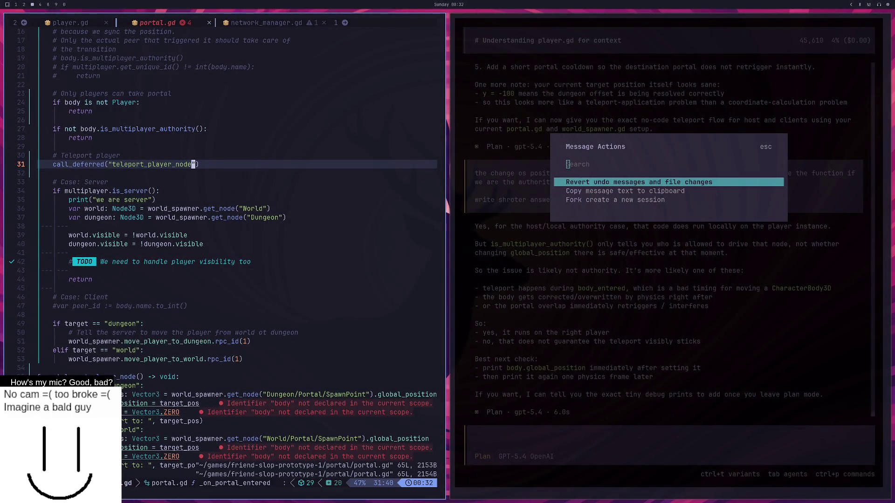
key(Escape)
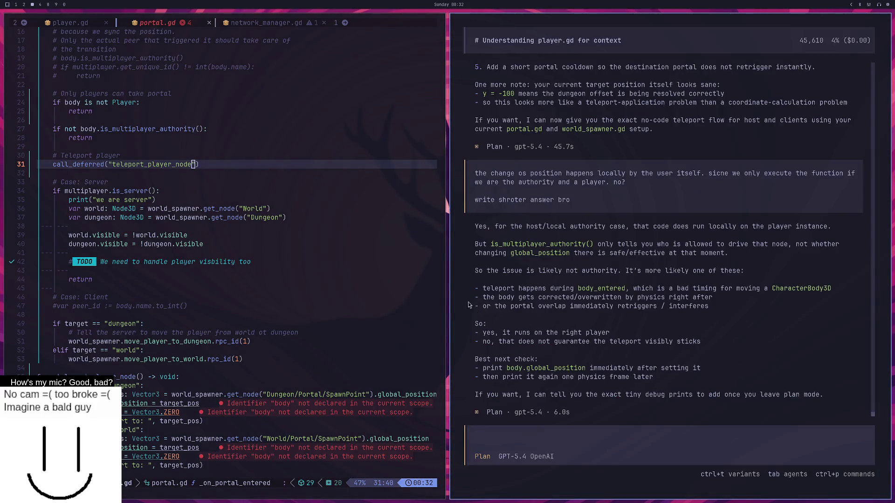
key(super+2)
key(super+3)
key(super+4)
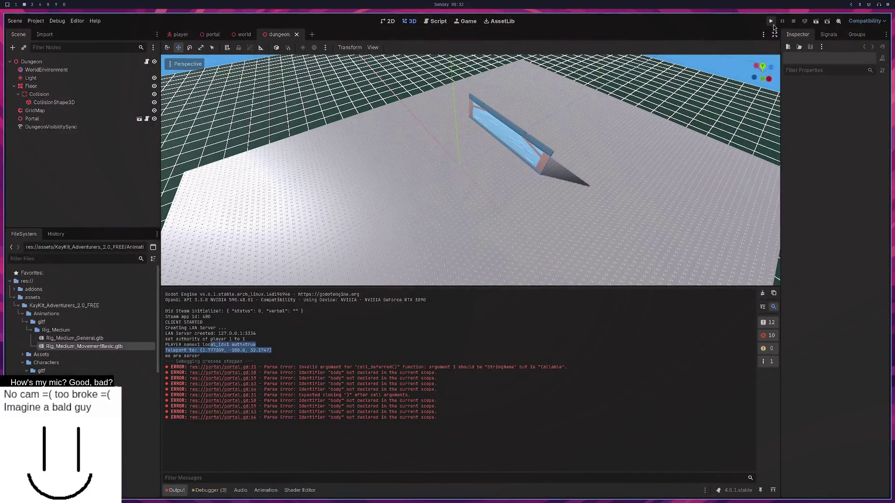
click(771, 21)
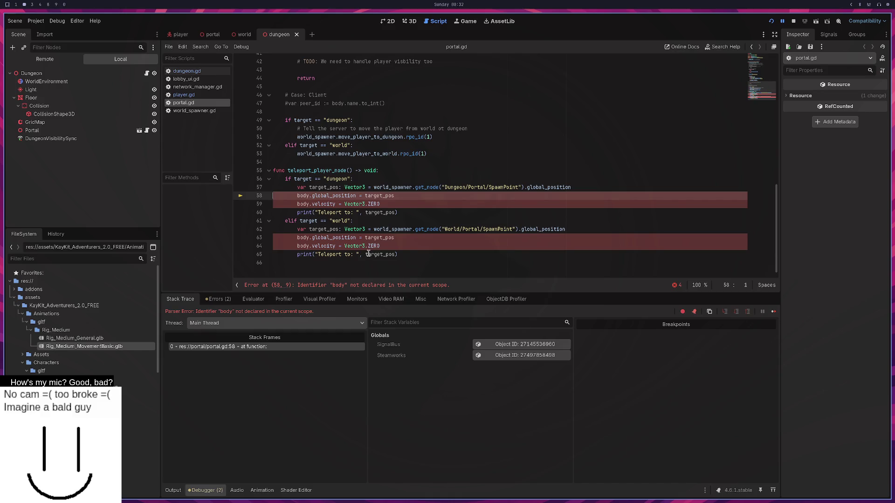
key(super+3)
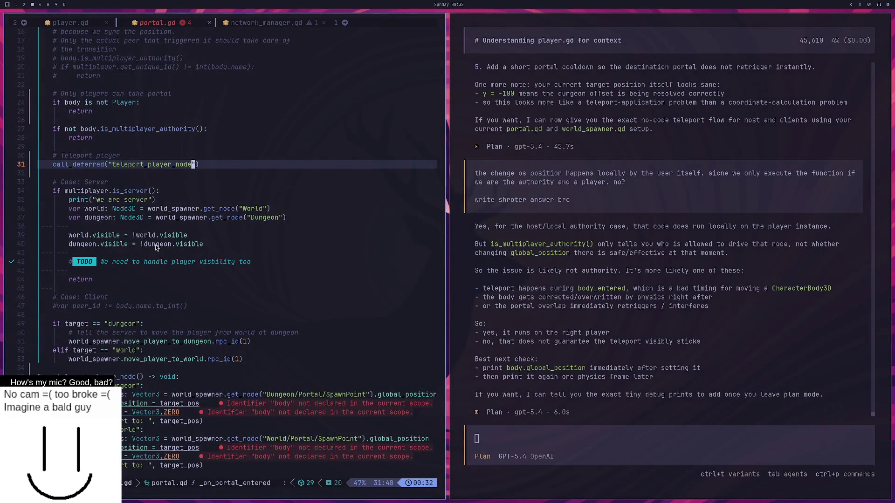
Step: Give teleport_player_node a body parameter and save portal.gd
click(141, 376)
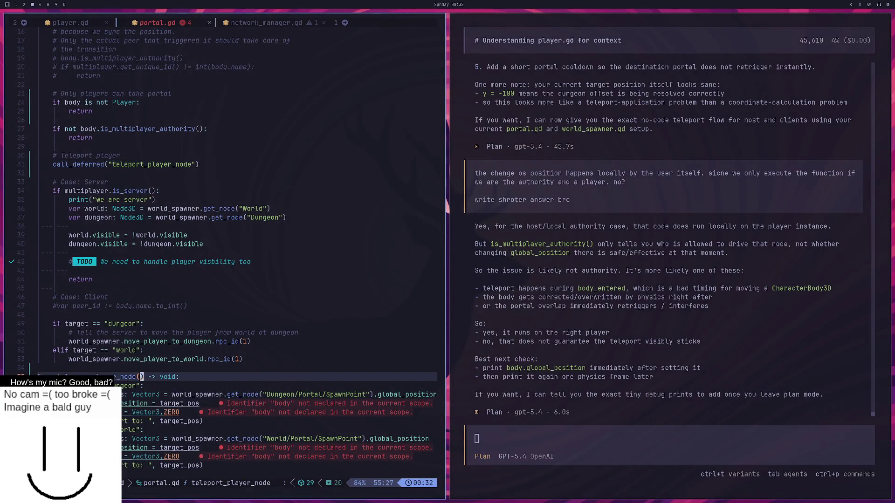
text(body)
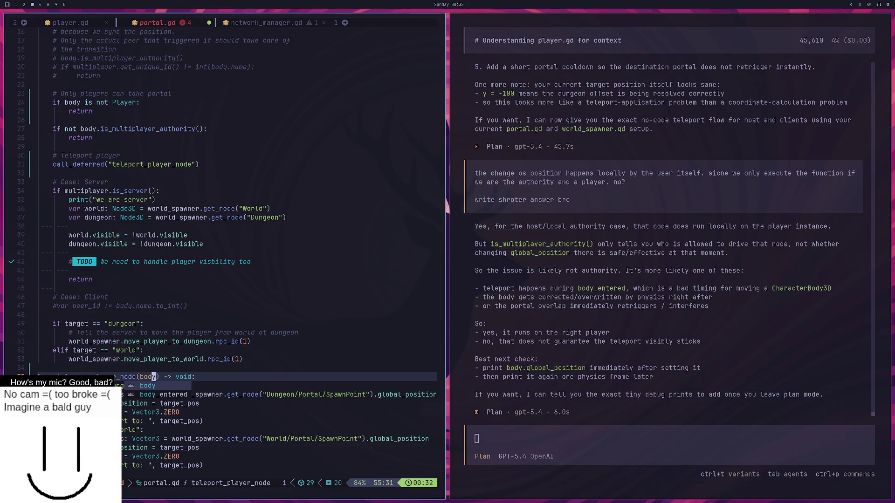
key(Escape)
text(:w)
key(Return)
Step: After checking the call_deferred docs, pass body as call_deferred("teleport_player_node", body), save, and run the game
click(87, 164)
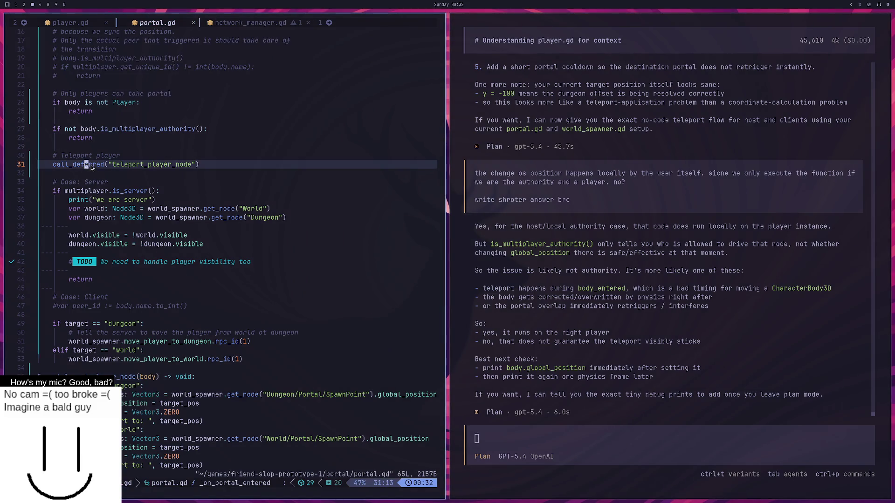
key(K)
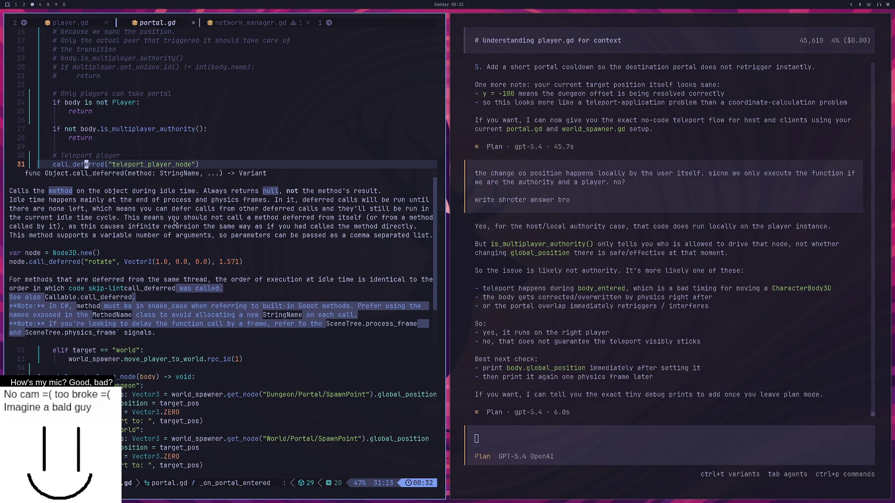
scroll(195, 247, down, 3)
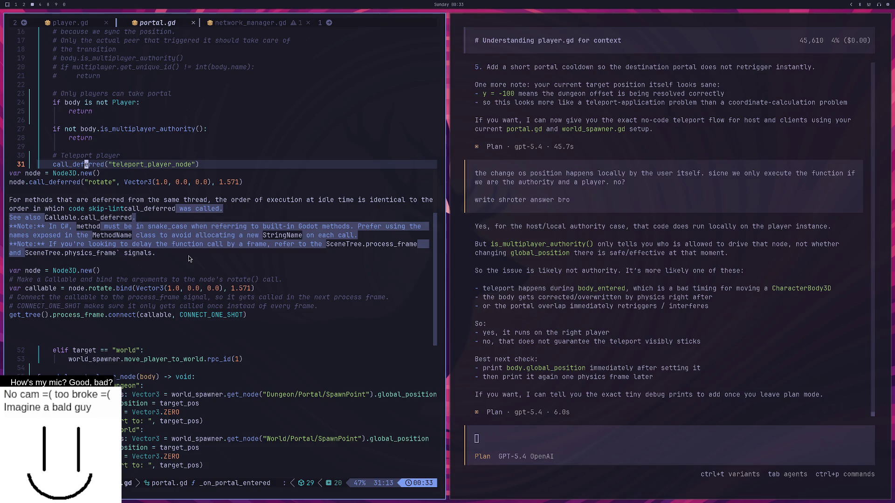
click(193, 165)
text(a, body)
key(Escape)
text(:w)
key(Return)
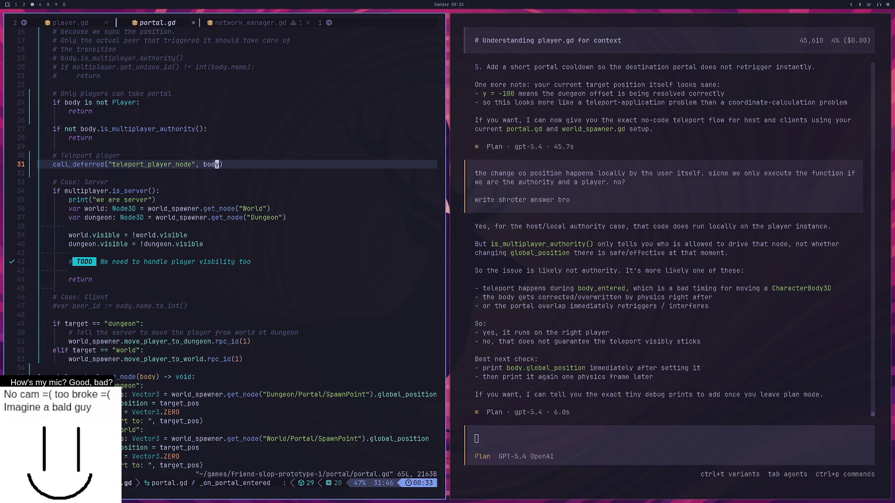
key(super+2)
click(771, 22)
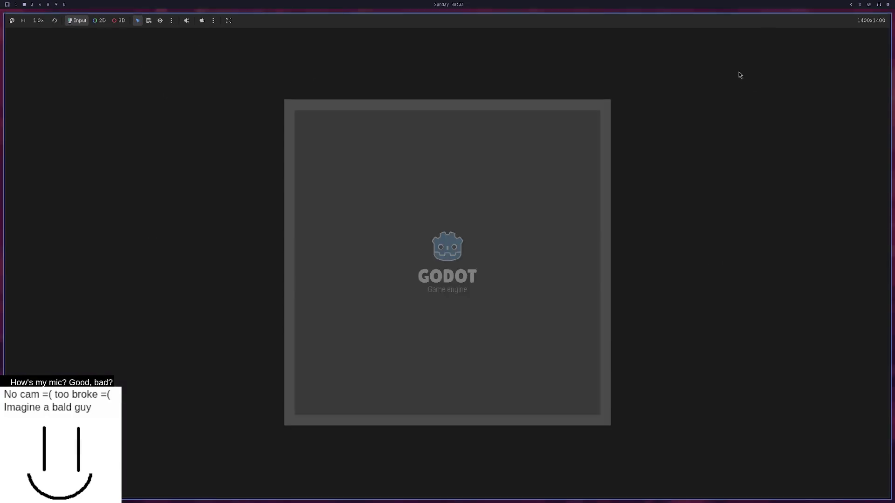
Step: Host a LAN server from the lobby and walk the character into the portal
click(438, 215)
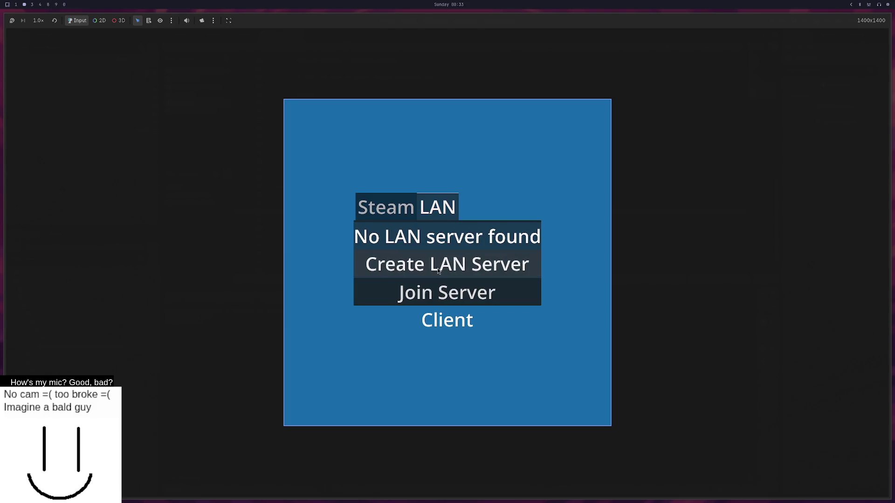
click(439, 267)
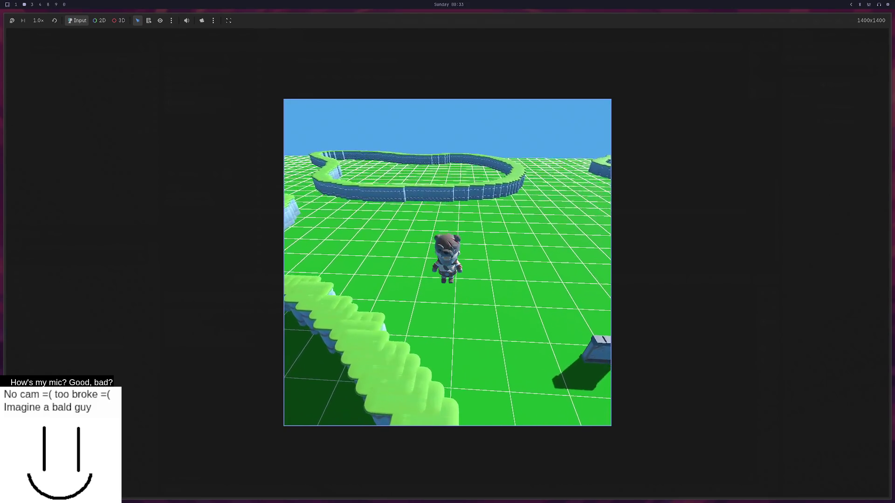
key(w)
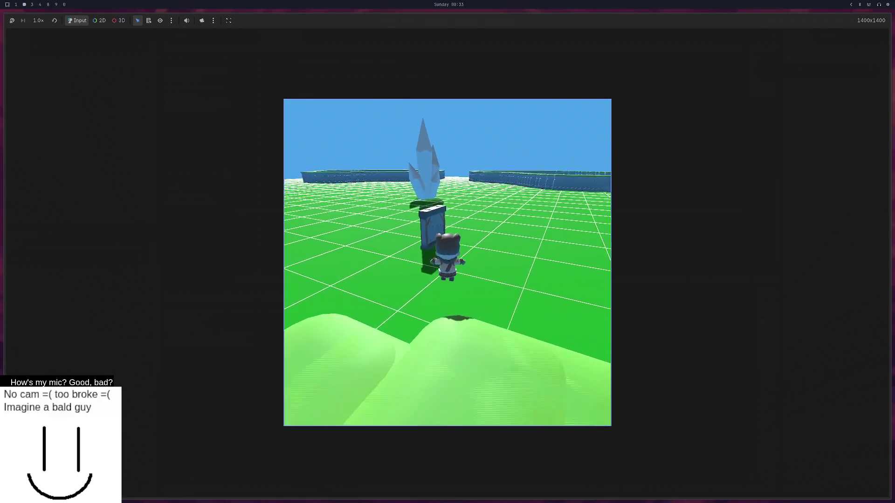
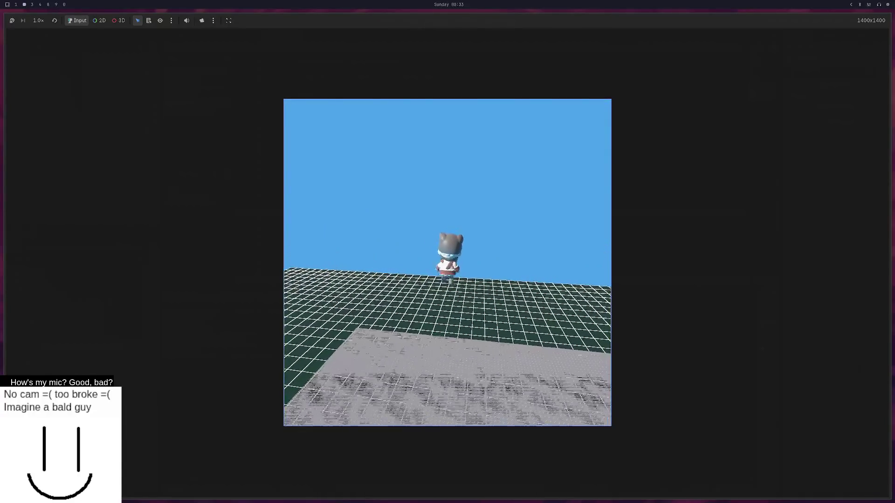
Step: Stop the running game with F8
key(F8)
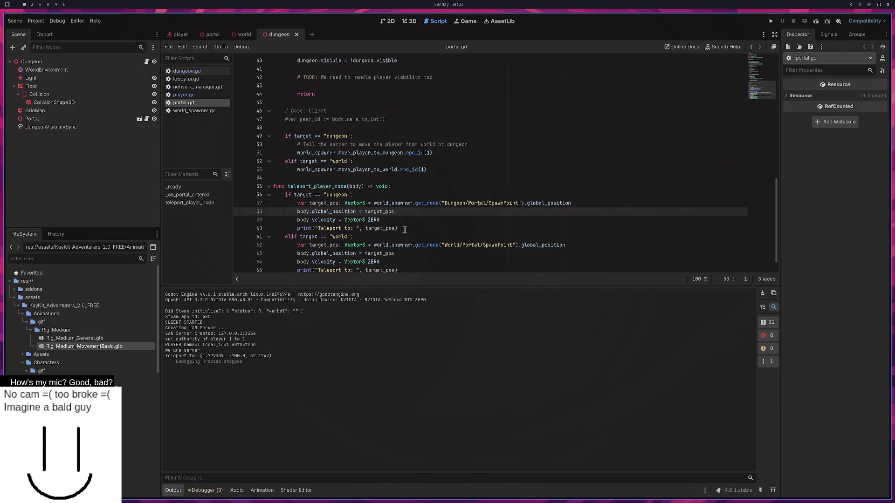
scroll(403, 229, up, 4)
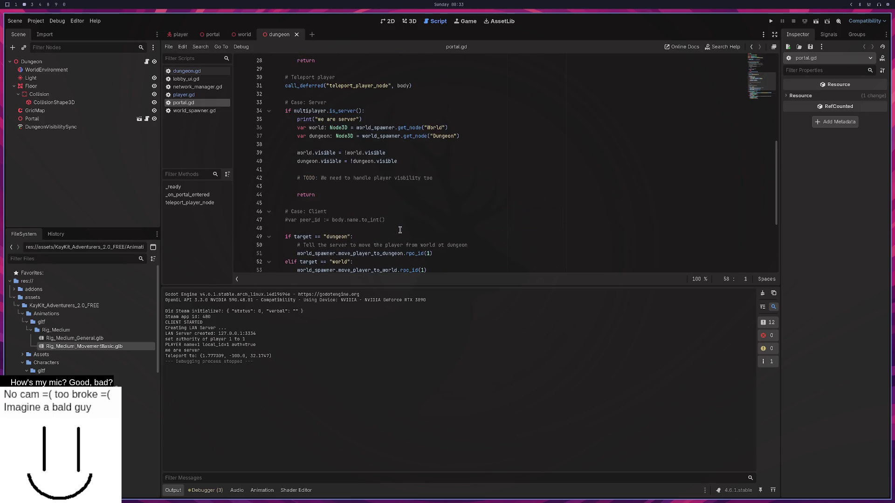
scroll(399, 229, up, 3)
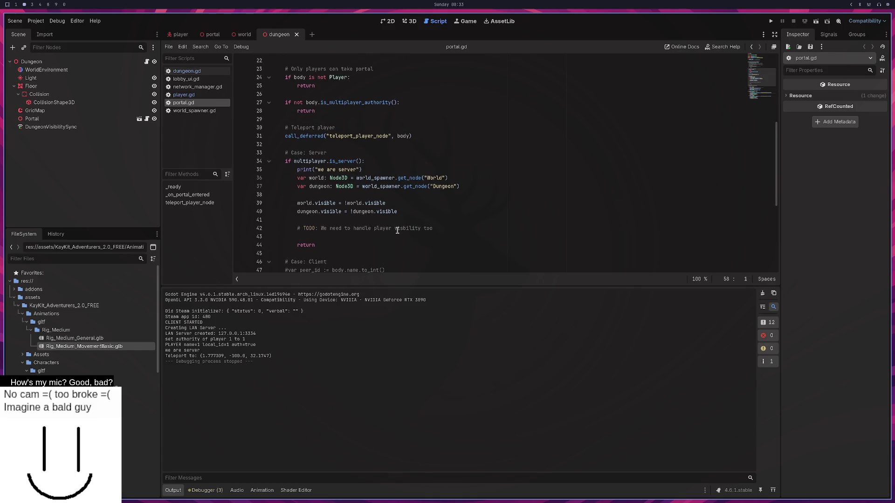
Step: Switch to workspace 3 and scroll toward the top of portal.gd in Neovim
key(super+3)
key(k)
scroll(141, 164, up, 5)
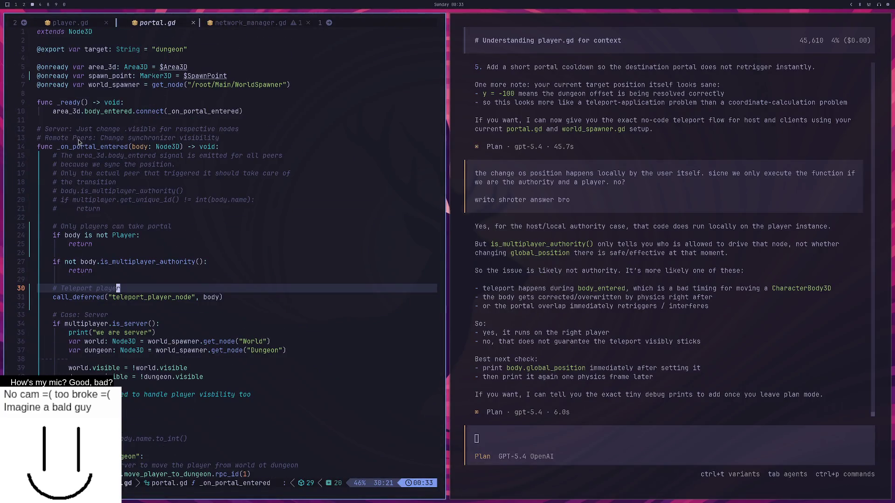
Step: Step through the _ready function down to the body_entered signal connection
click(98, 102)
key(g)
key(j)
key(g)
key(k)
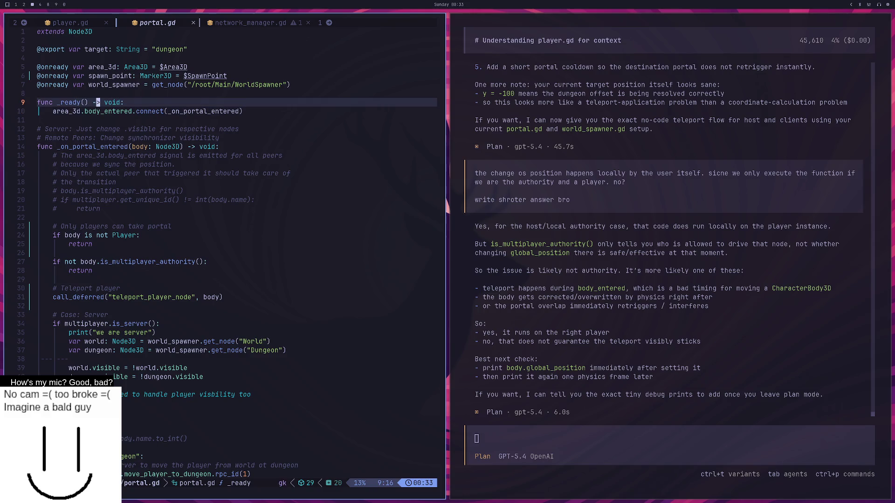
key(g)
key(j)
key(g)
key(j)
key(g)
key(k)
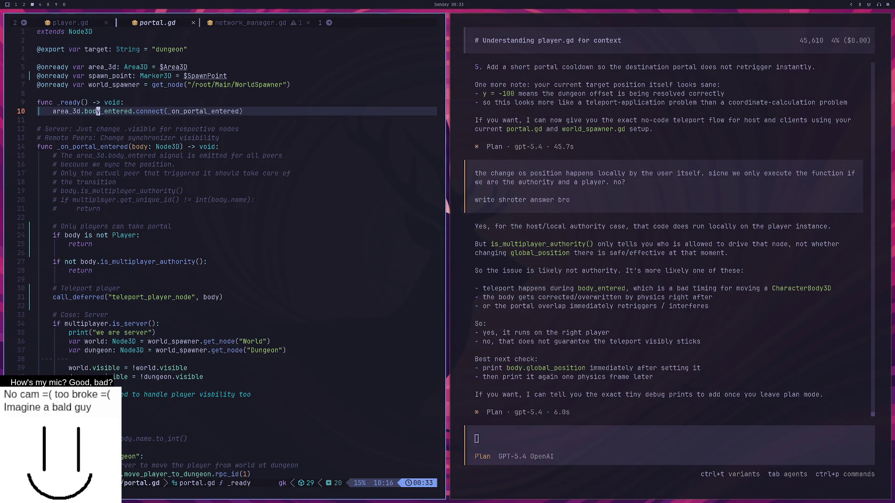
Step: Walk through _on_portal_entered: comments, players-only check, authority check, and the deferred teleport call
key(g)
key(j)
key(g)
key(j)
key(g)
key(j)
key(g)
key(j)
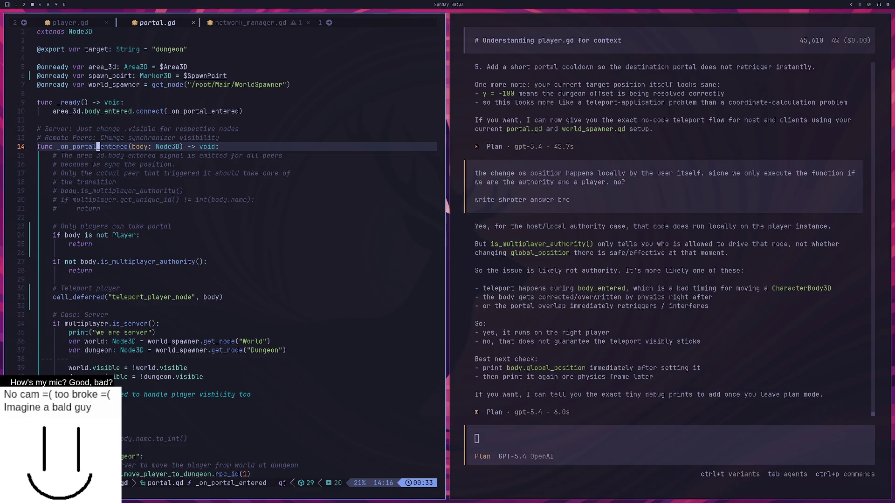
key(g)
key(j)
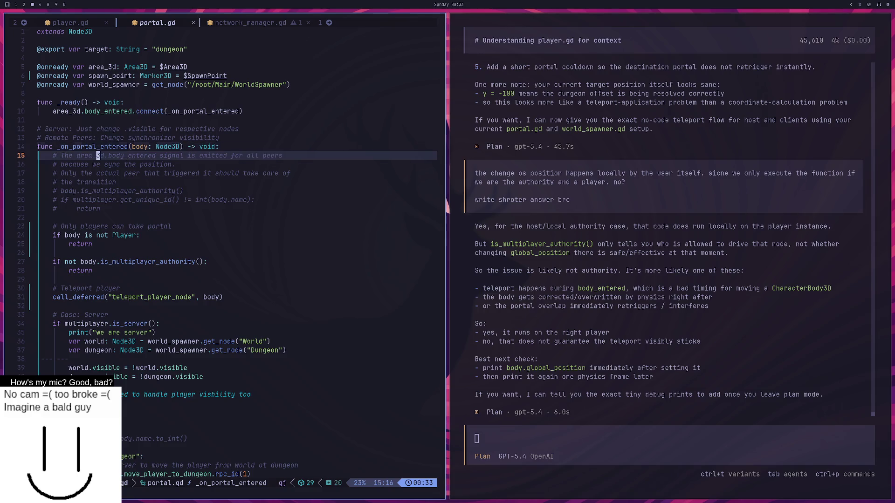
key(g)
key(j)
key(g)
key(j)
key(g)
key(j)
key(g)
key(j)
key(g)
key(j)
key(g)
key(j)
key(g)
key(j)
key(g)
key(j)
key(g)
key(j)
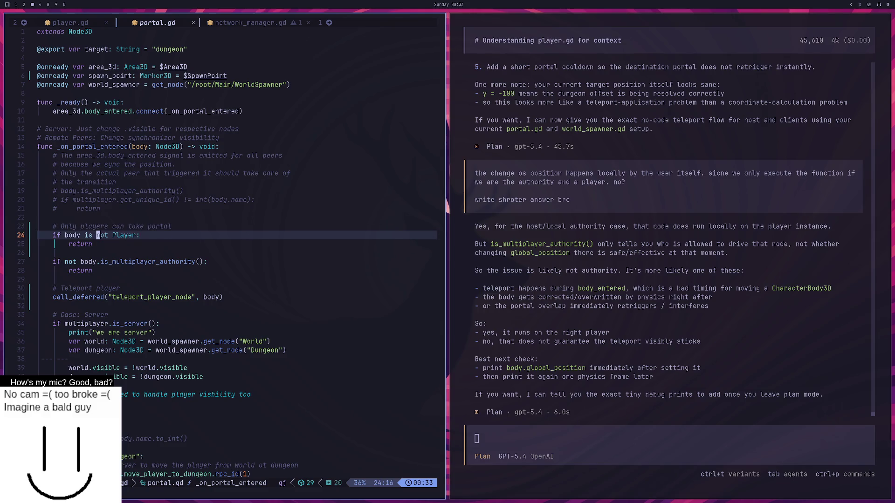
key(g)
key(j)
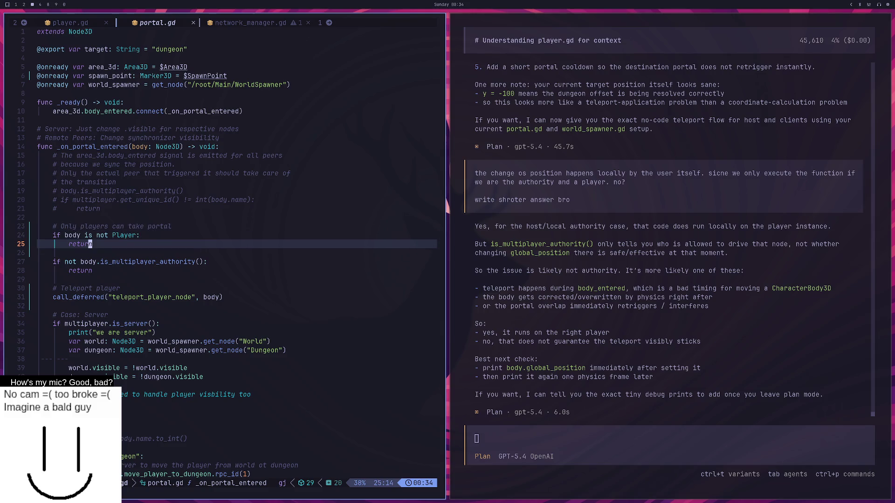
key(g)
key(j)
key(g)
key(j)
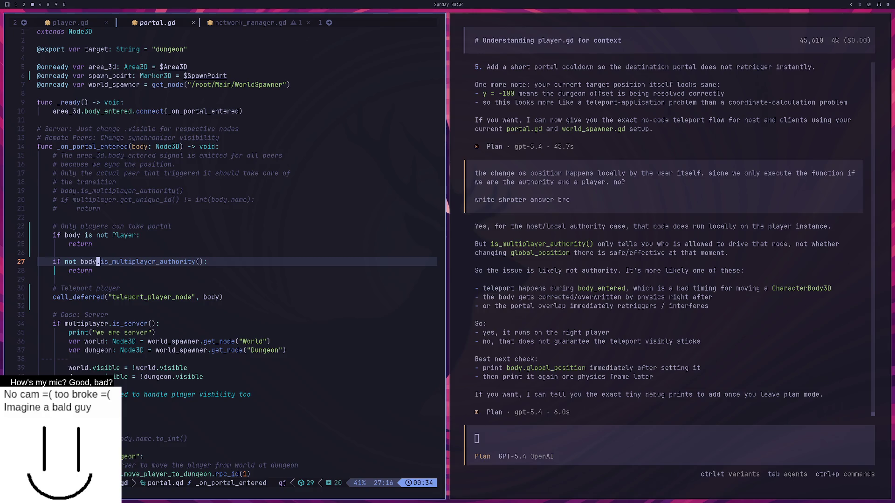
key(g)
key(j)
key(g)
key(j)
key(g)
key(j)
key(g)
key(j)
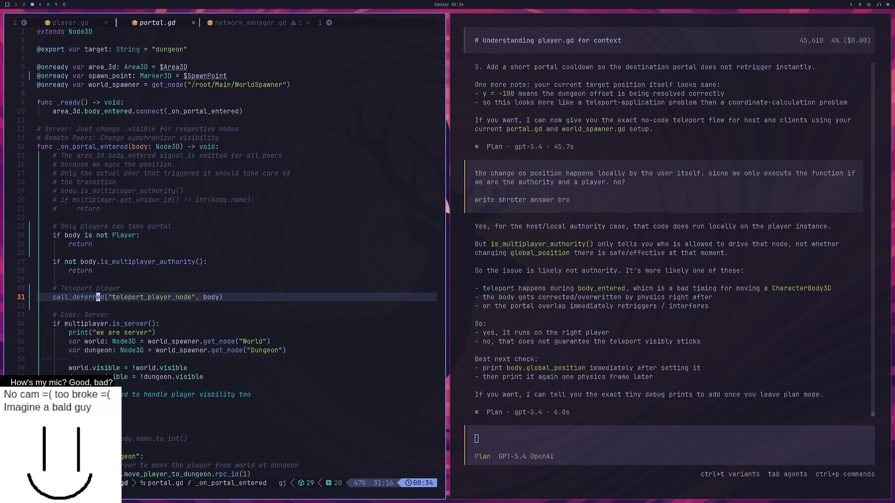
Step: Jump from the call_deferred line to the teleport_player_node definition with gd
key(j)
key(j)
key(j)
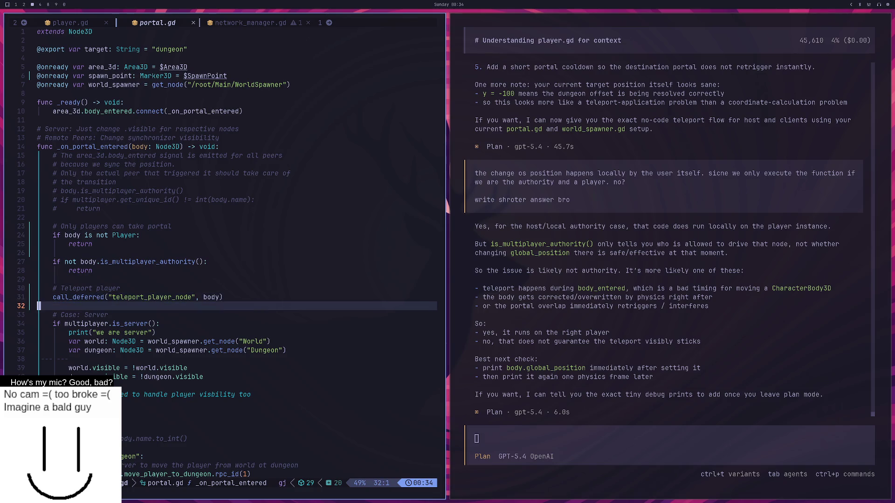
key(k)
key(k)
key(k)
key(k)
key(k)
key(k)
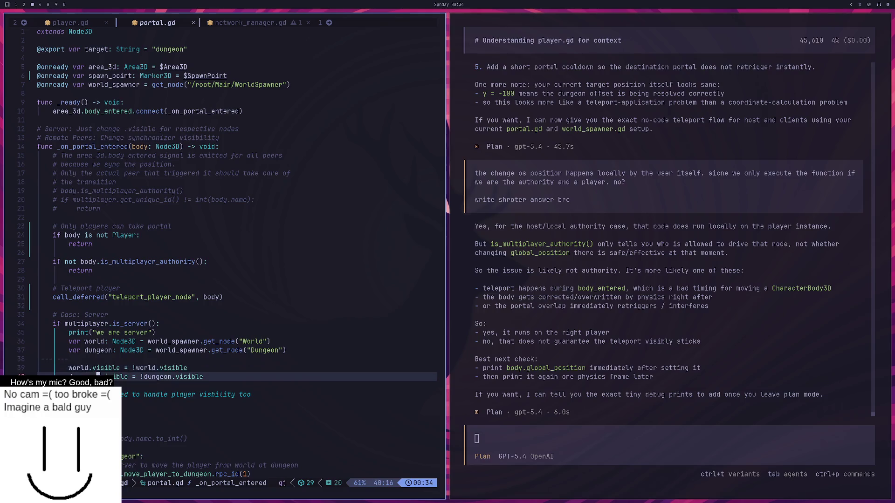
key(w)
key(w)
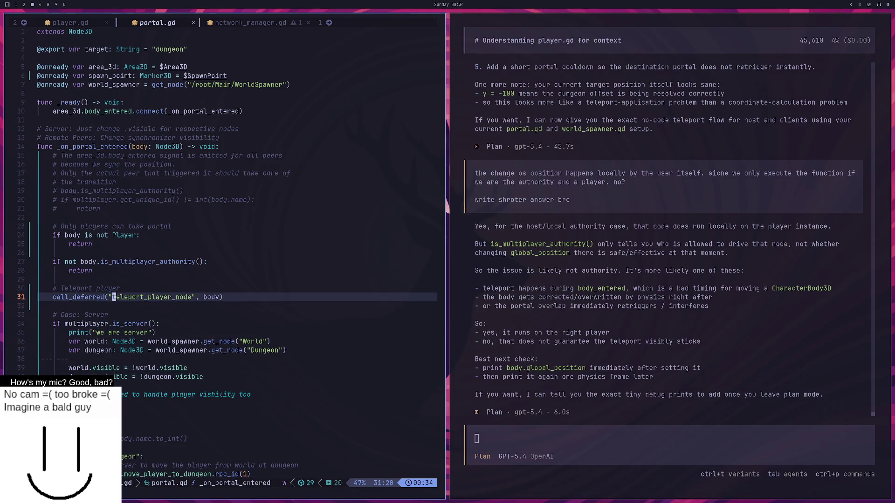
key(g)
key(d)
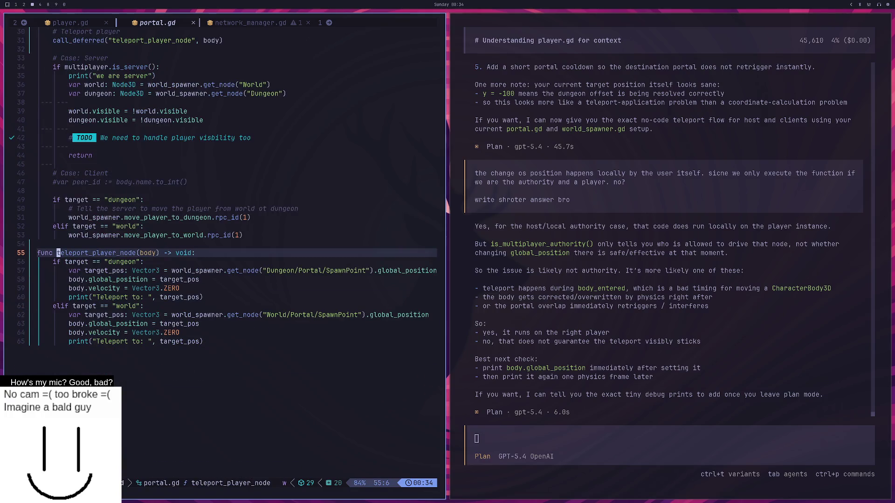
Step: Make Neovim fullscreen and move to the SpawnPoint part of the dungeon get_node lookup
key(super+f)
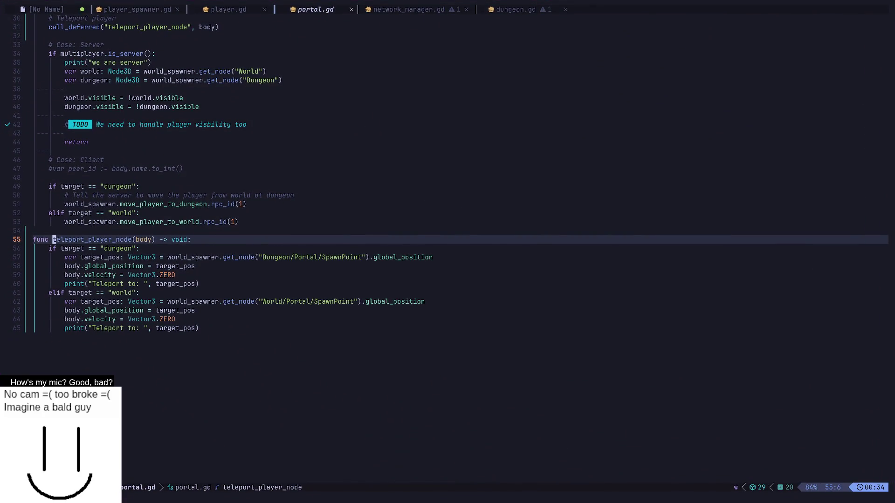
key(j)
key(XF86AudioRaiseVolume)
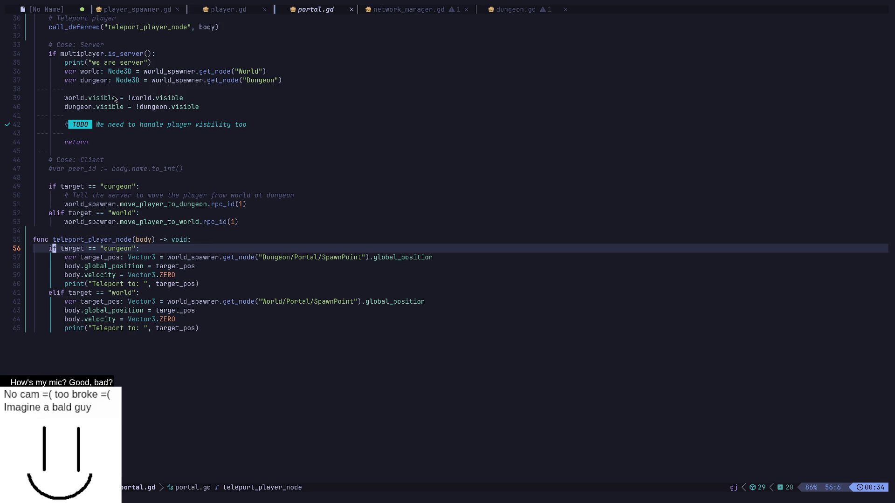
key(j)
key(w)
key(w)
key(w)
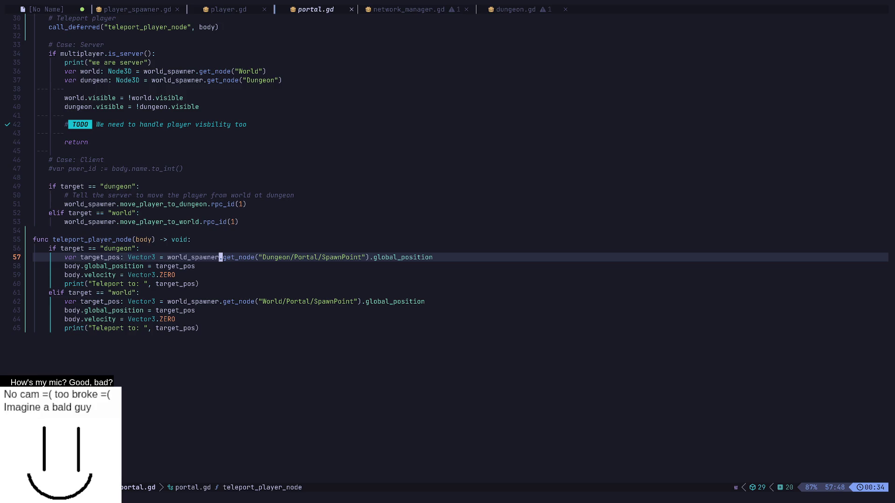
key(w)
key(w)
key(w)
key(w)
Step: Highlight the Dungeon/SpawnPoint/Portal path, its global_position, the target_pos assignment and Teleport print
click(115, 292)
mouse_move(114, 294)
mouse_down()
mouse_move(279, 309)
mouse_move(226, 302)
mouse_up()
click(264, 259)
drag(104, 249, 140, 248)
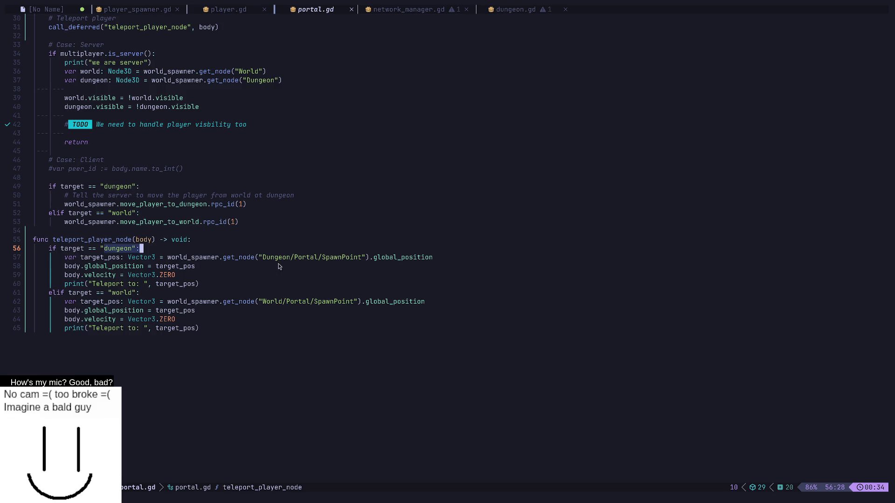
drag(262, 257, 293, 257)
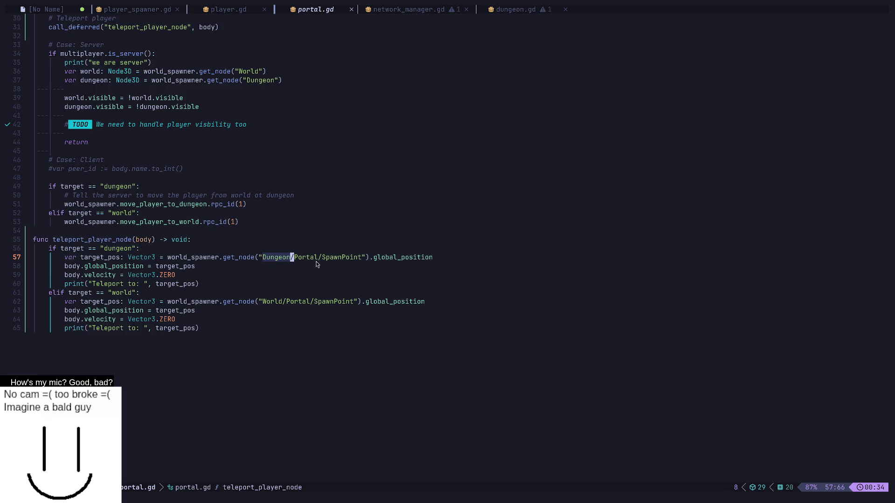
double_click(342, 257)
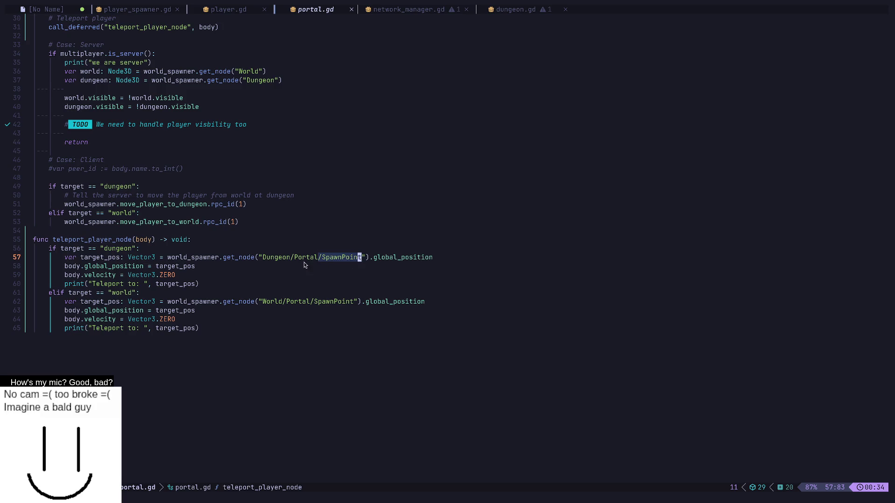
click(300, 259)
drag(301, 263, 317, 260)
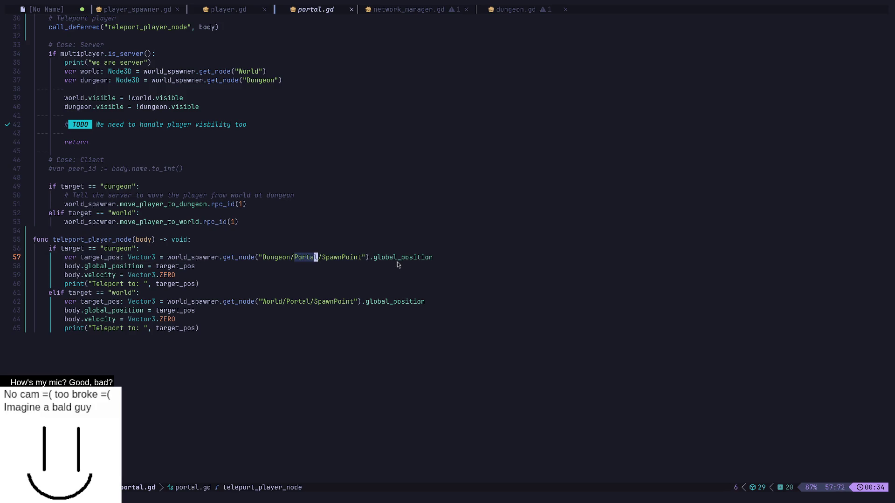
drag(437, 261, 392, 260)
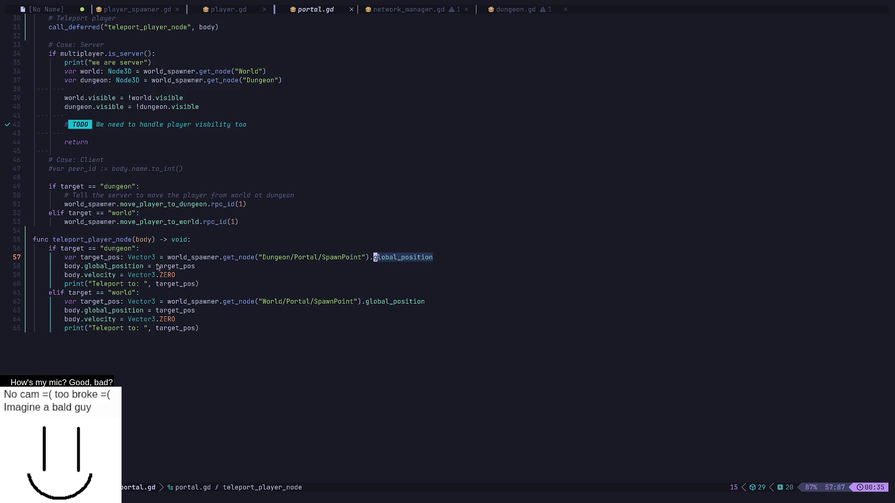
drag(197, 266, 113, 269)
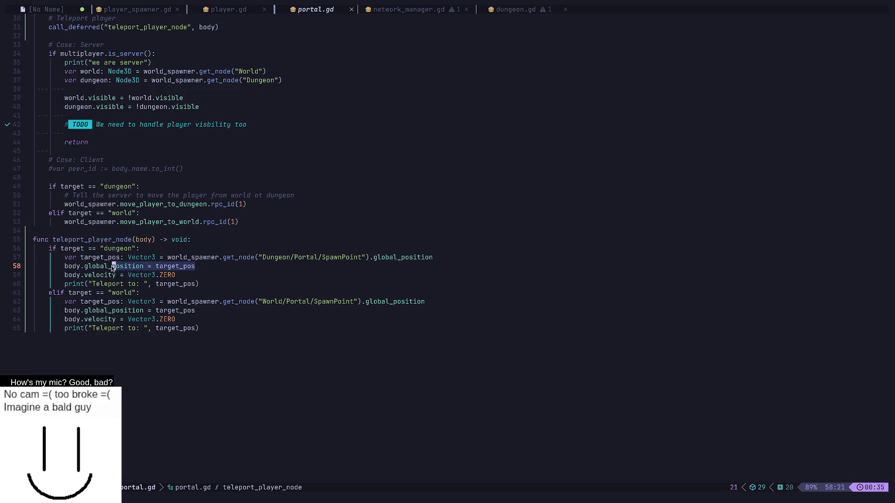
drag(199, 284, 94, 284)
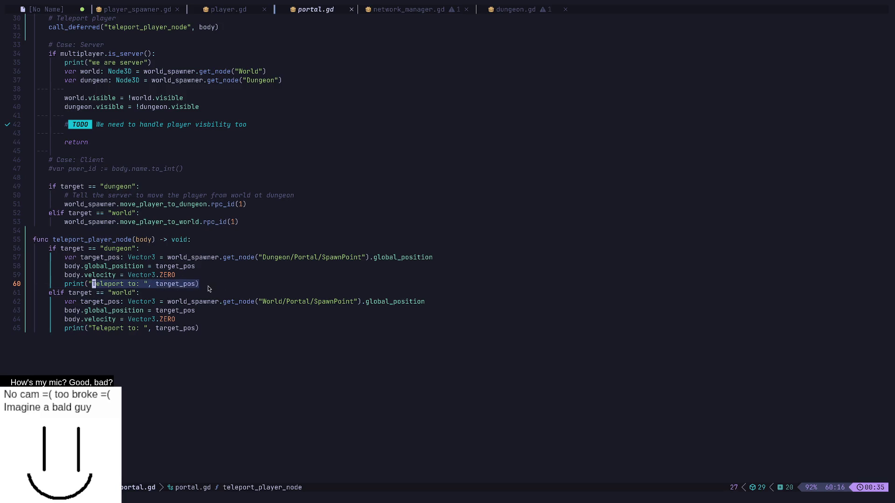
Step: Highlight the server branch's World and Dungeon visibility toggles and the client's move_player RPC calls
scroll(198, 269, up, 3)
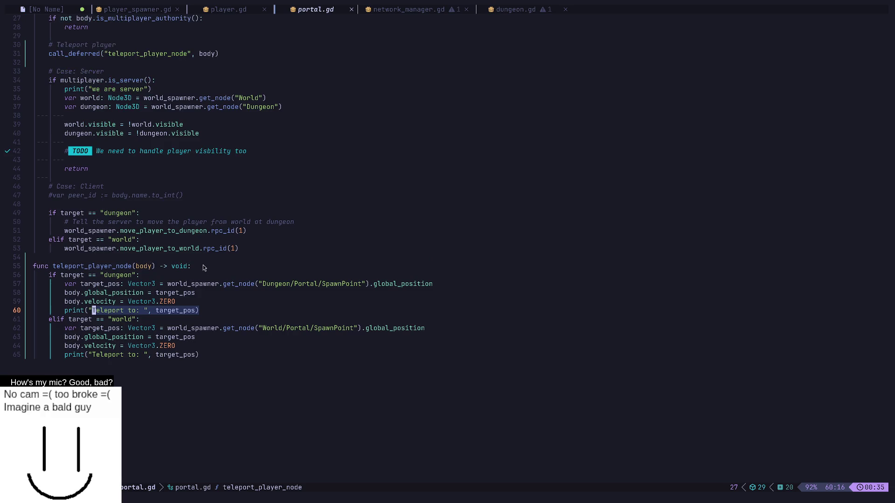
scroll(191, 249, up, 1)
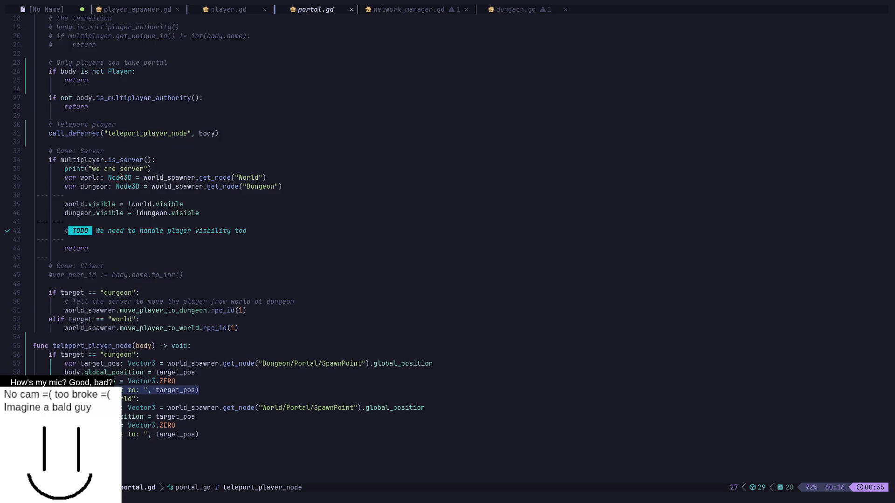
click(80, 151)
drag(62, 163, 84, 229)
click(202, 215)
drag(211, 214, 51, 205)
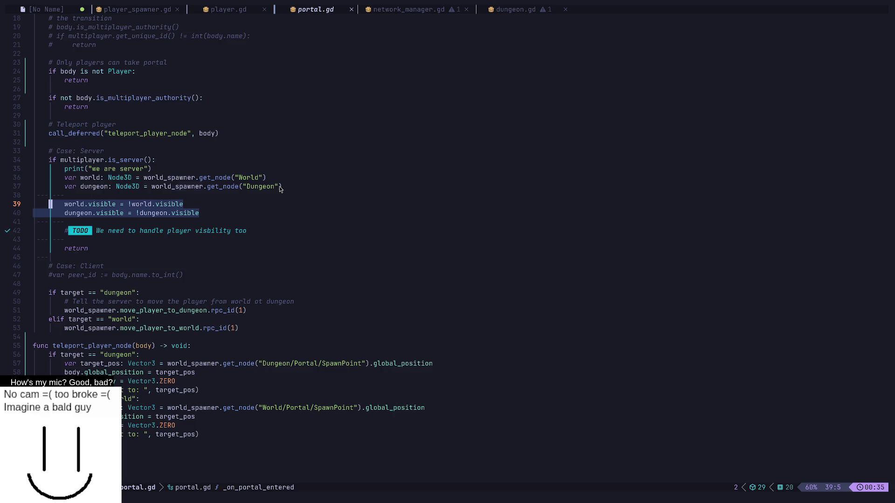
click(263, 182)
drag(230, 217, 65, 187)
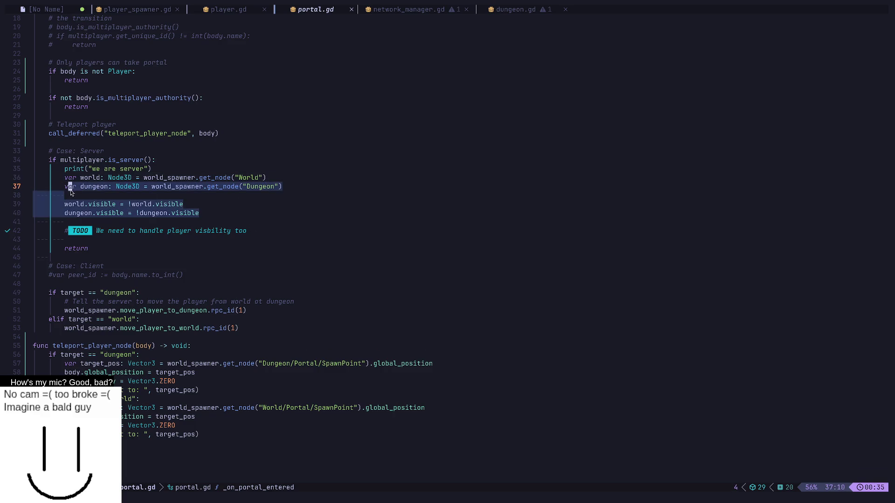
click(168, 267)
click(149, 294)
drag(240, 336, 52, 303)
click(63, 284)
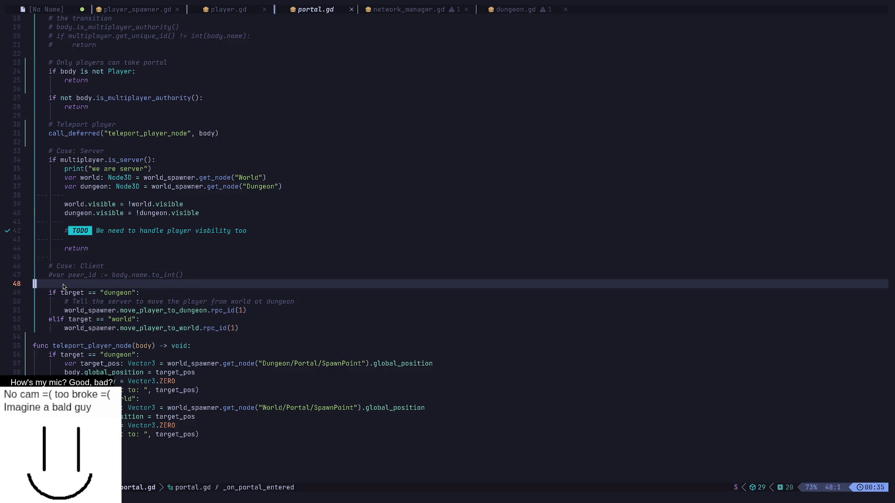
Step: Delete the commented-out peer_id line, then the next comment line, saving with :w after each
key(d)
key(d)
click(93, 276)
key(d)
key(d)
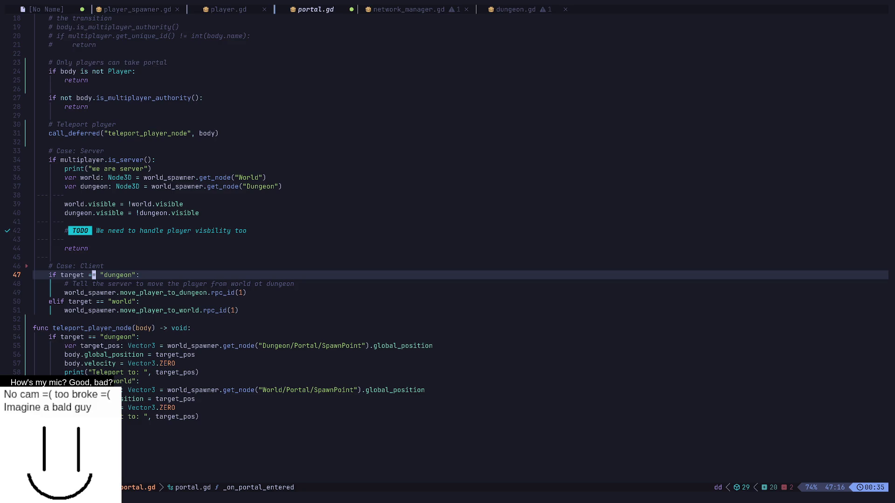
text(:w)
key(Return)
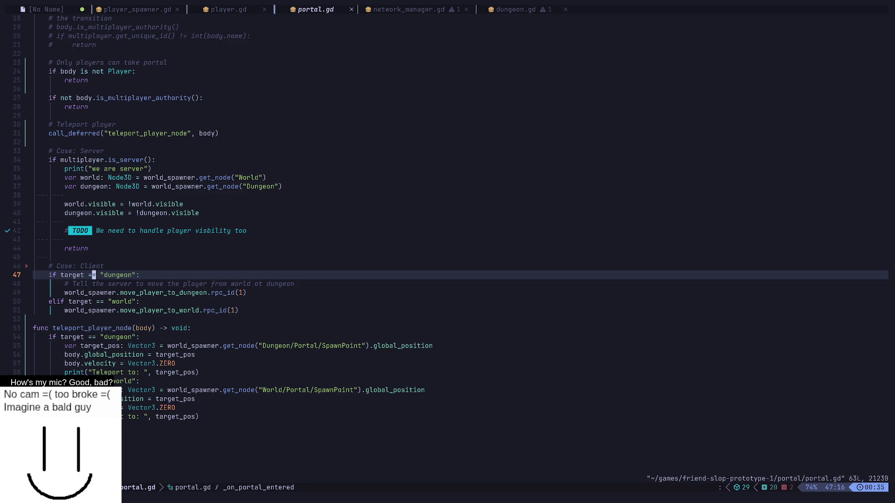
key(j)
key(d)
key(d)
text(:w)
key(Return)
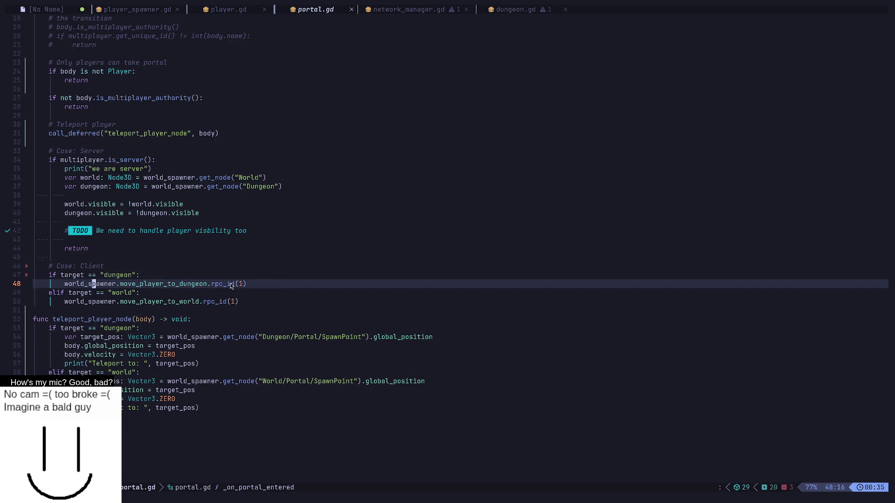
Step: Select the move_player_to_dungeon.rpc_id(1) call and try gd to find its definition
drag(240, 286, 126, 288)
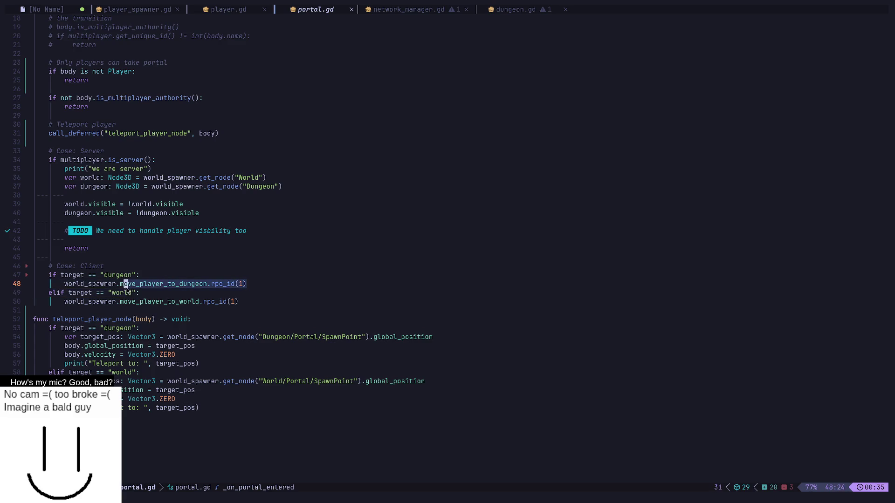
click(165, 285)
key(g)
key(d)
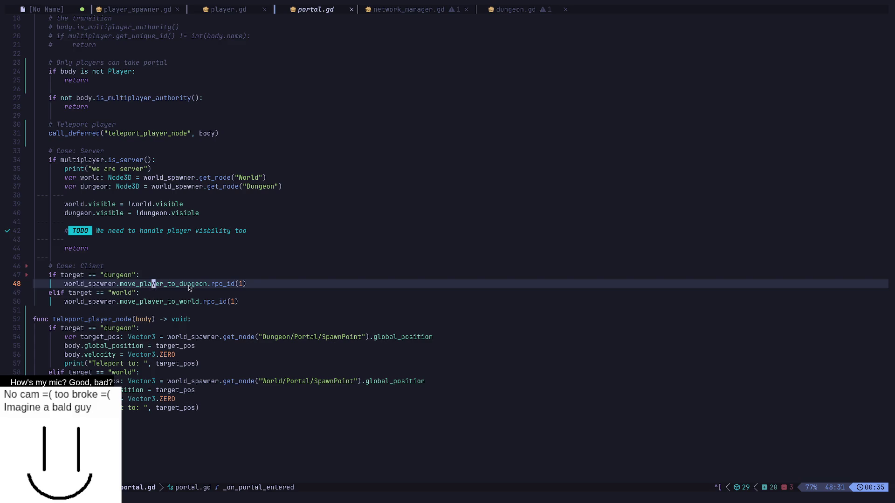
drag(205, 286, 197, 286)
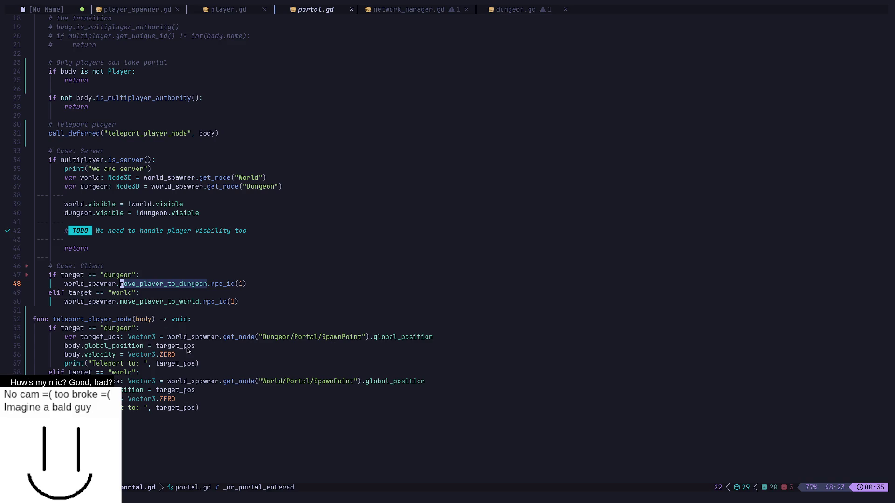
Step: Select the dungeon branch's position, velocity and print lines in teleport_player_node
drag(208, 366, 34, 337)
drag(209, 364, 51, 346)
key(super+2)
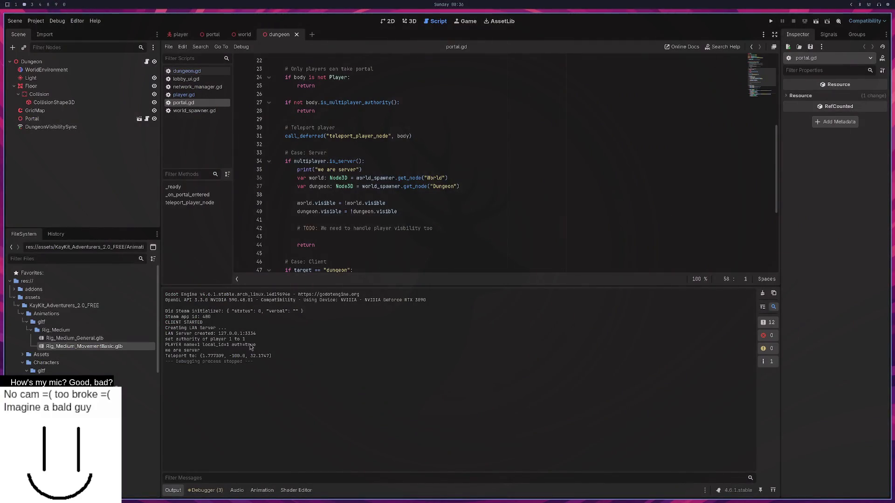
drag(226, 356, 243, 355)
click(192, 363)
key(super+1)
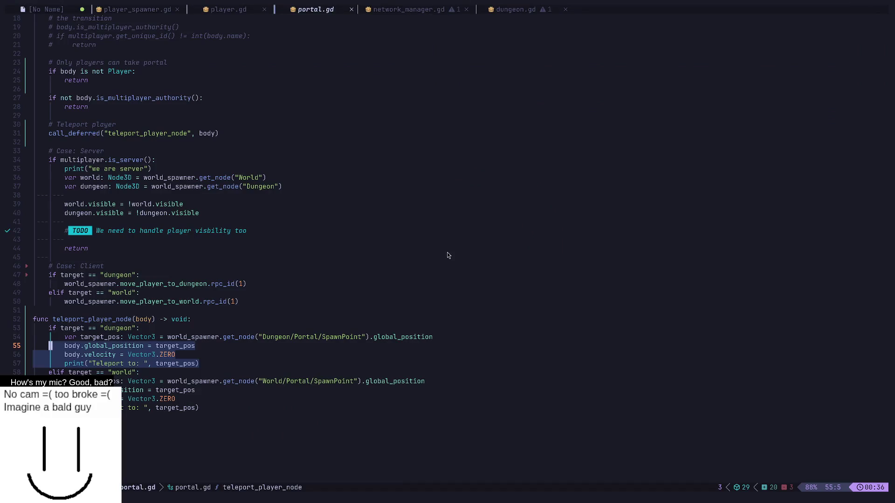
click(214, 363)
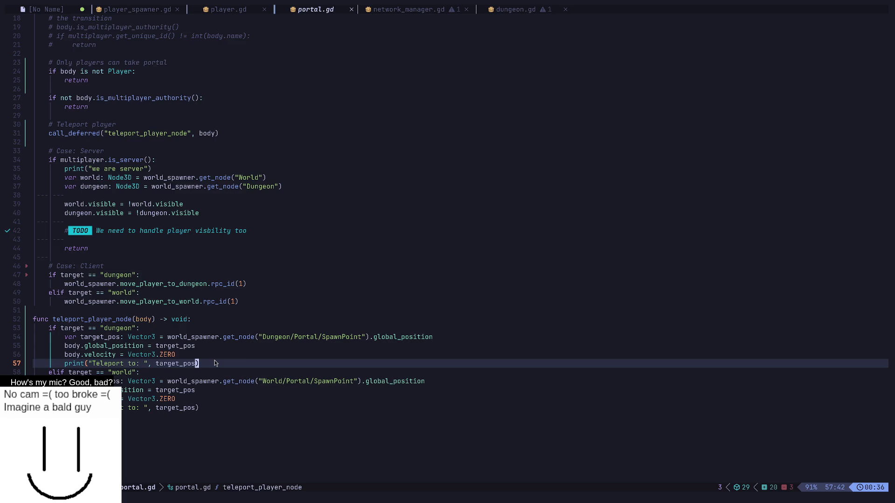
key(super+2)
Step: Google "gdscript pass by reference or value", visit the Godot Forum variable-passing thread, and return to results
key(ctrl+t)
text(gdscript pass bz)
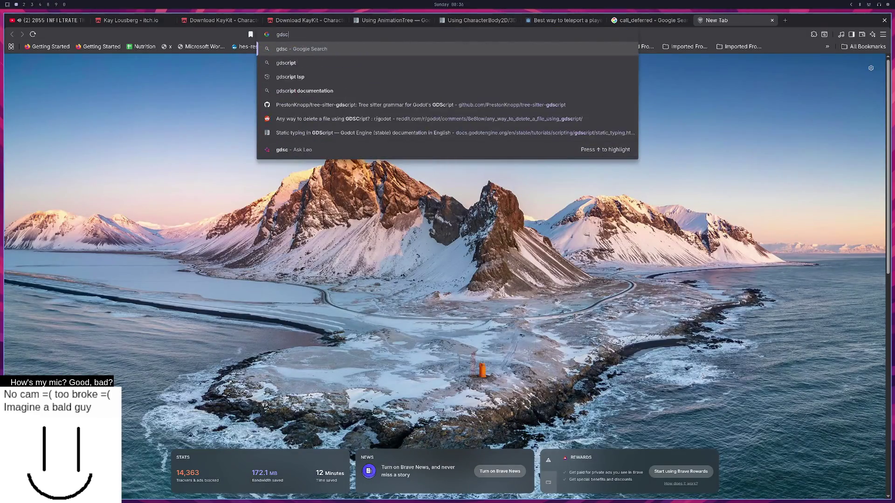
key(BackSpace)
text(y)
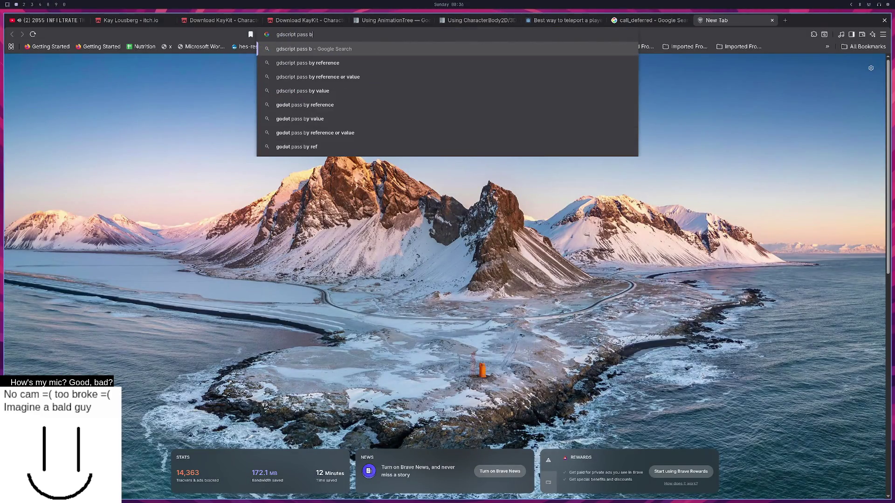
key(Down)
key(Down)
key(Return)
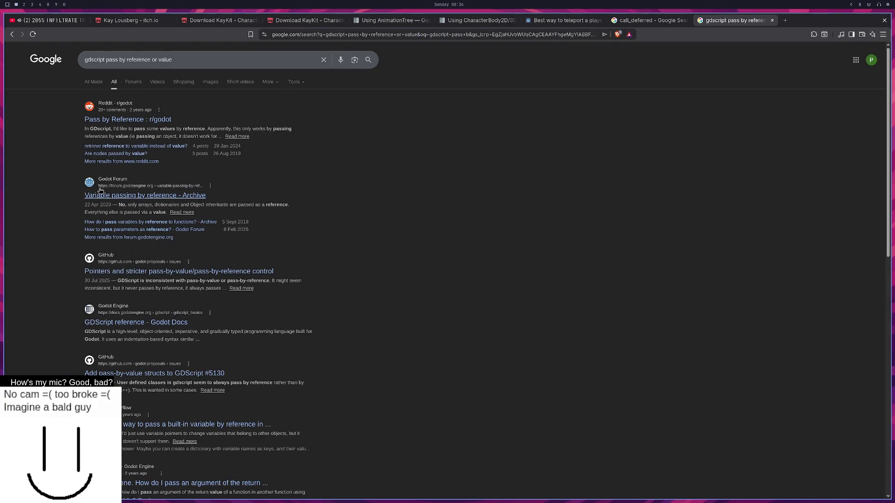
click(140, 196)
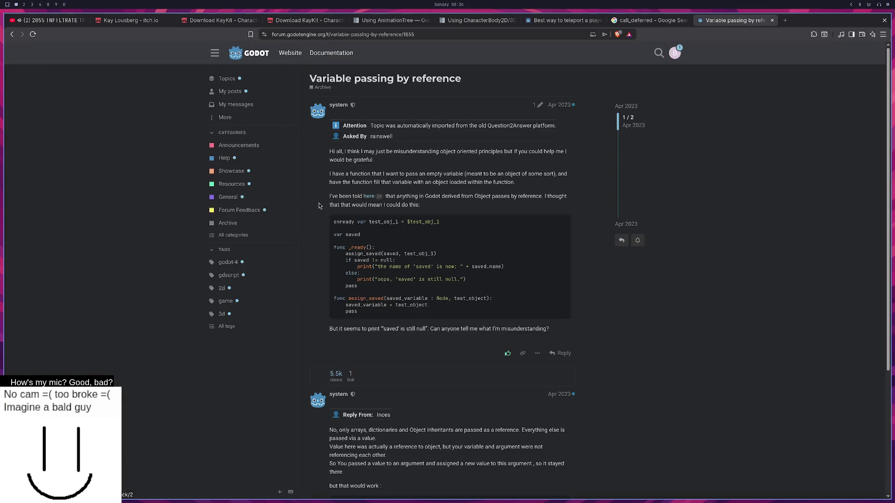
key(alt+Left)
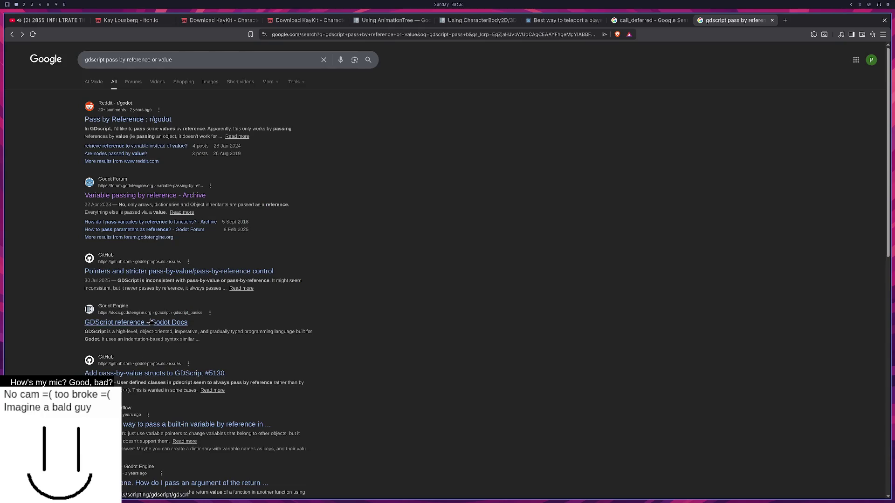
Step: Open the Godot Docs GDScript reference result and scroll down through it
click(152, 321)
scroll(284, 374, down, 1)
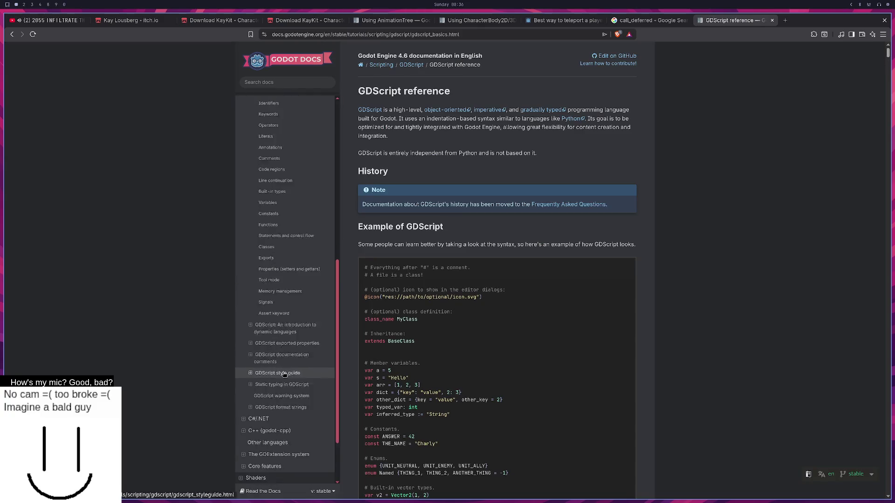
scroll(675, 251, down, 1)
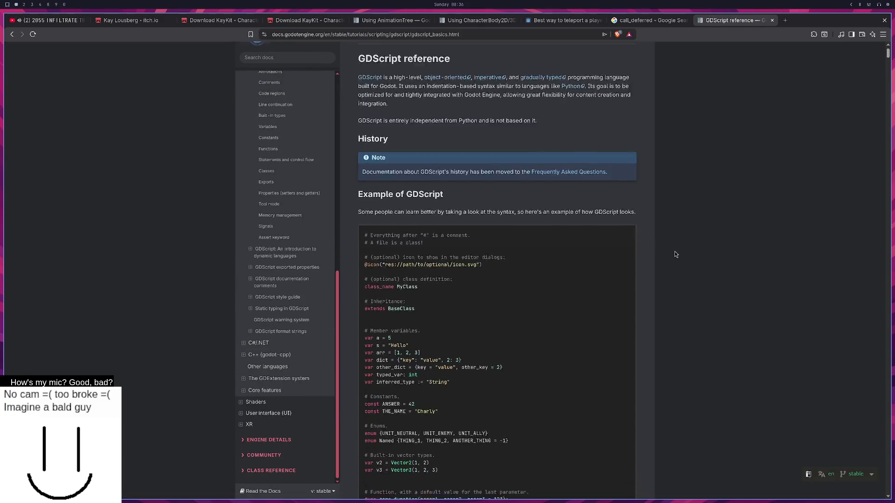
scroll(675, 254, down, 10)
scroll(687, 296, down, 4)
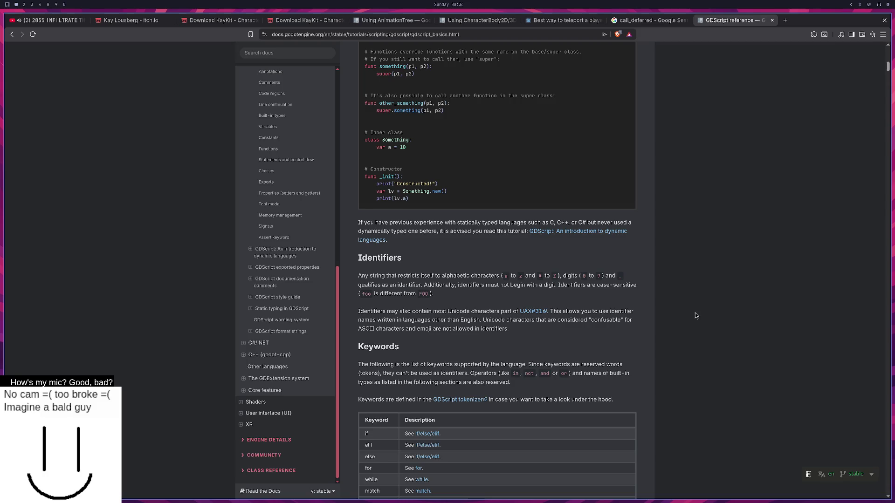
scroll(695, 315, down, 5)
scroll(692, 322, down, 18)
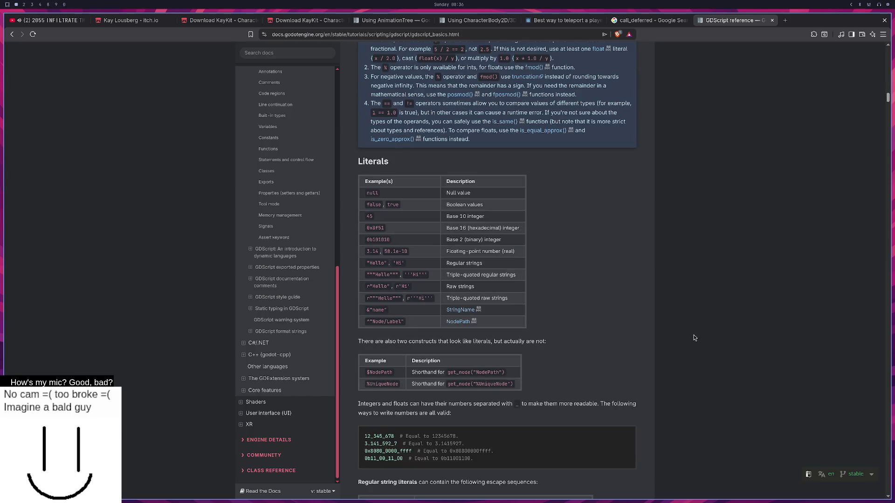
Step: Find "pass" then "reference" on the page, read the lambda capture warning, and go back
key(ctrl+f)
text(ss by)
key(BackSpace)
key(BackSpace)
key(BackSpace)
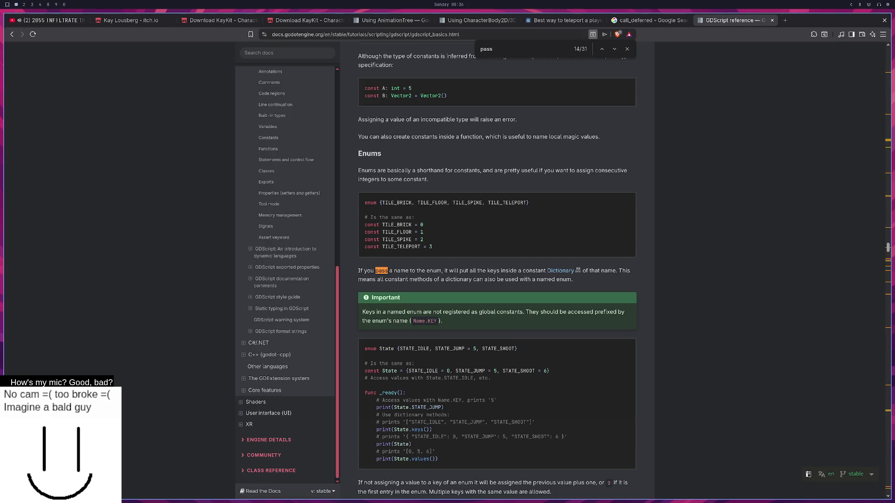
key(ctrl+a)
text(reference)
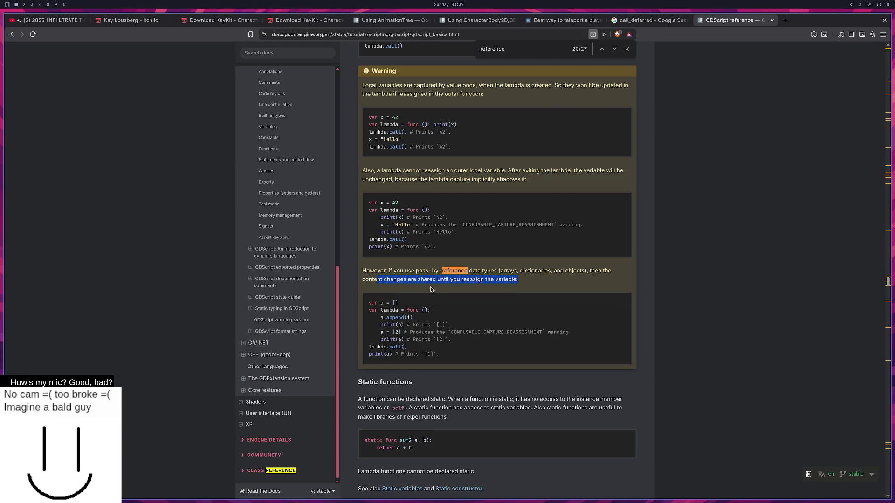
click(465, 289)
scroll(465, 289, up, 3)
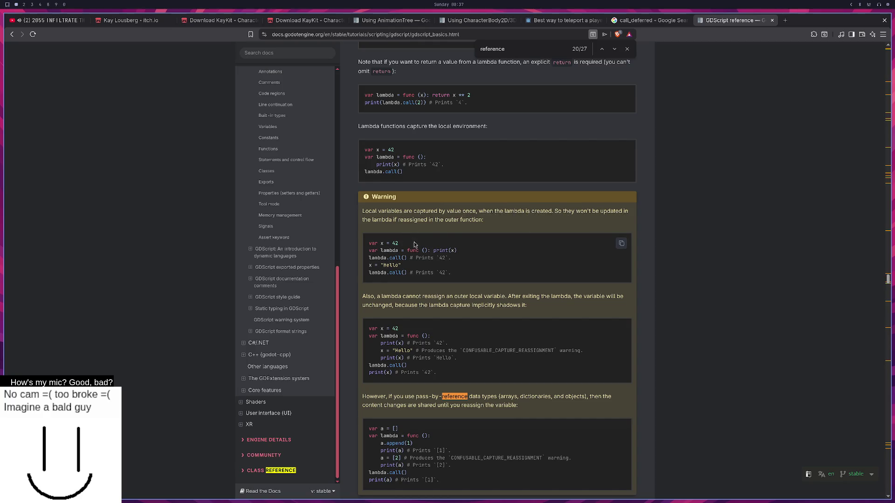
drag(406, 258, 386, 251)
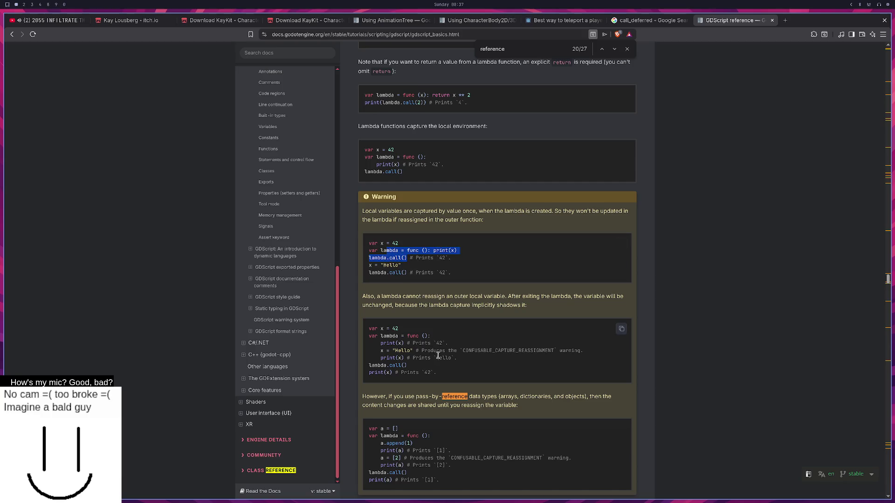
scroll(444, 382, down, 5)
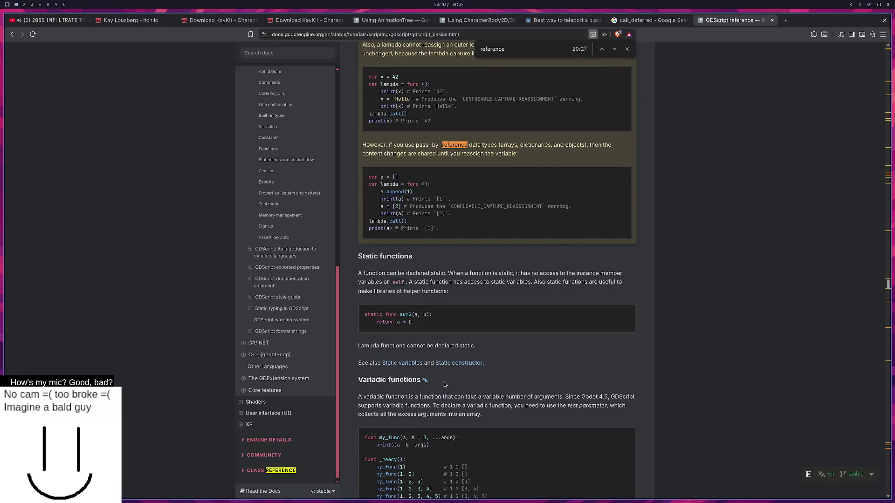
key(alt+Left)
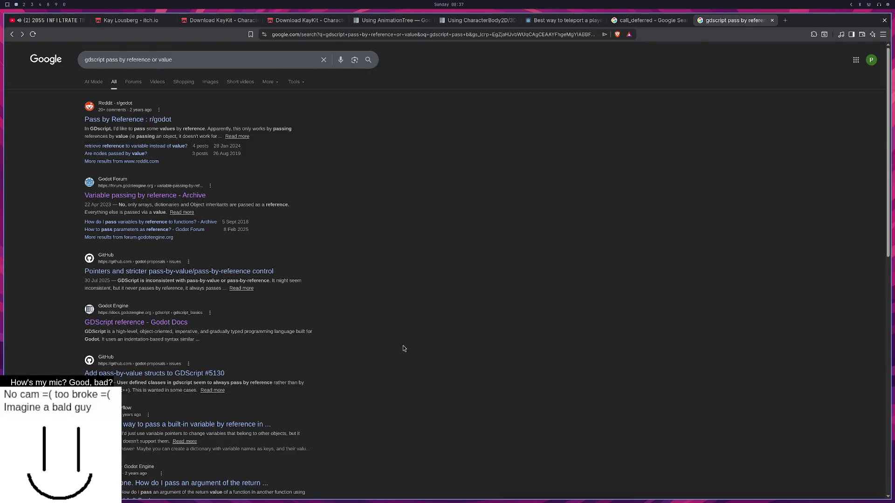
key(super+2)
Step: Select the ZERO velocity lines in portal.gd, then test-run a LAN server game and stop it
key(super+3)
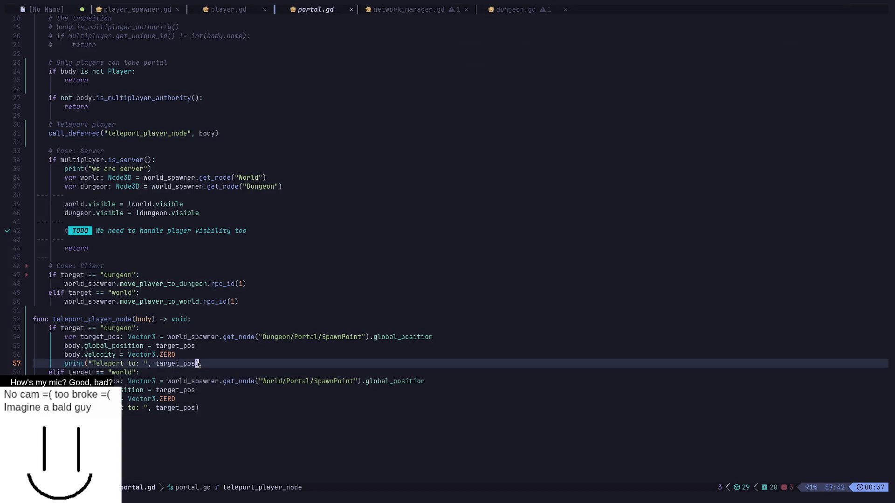
drag(208, 367, 162, 358)
key(alt+Tab)
key(alt+Tab)
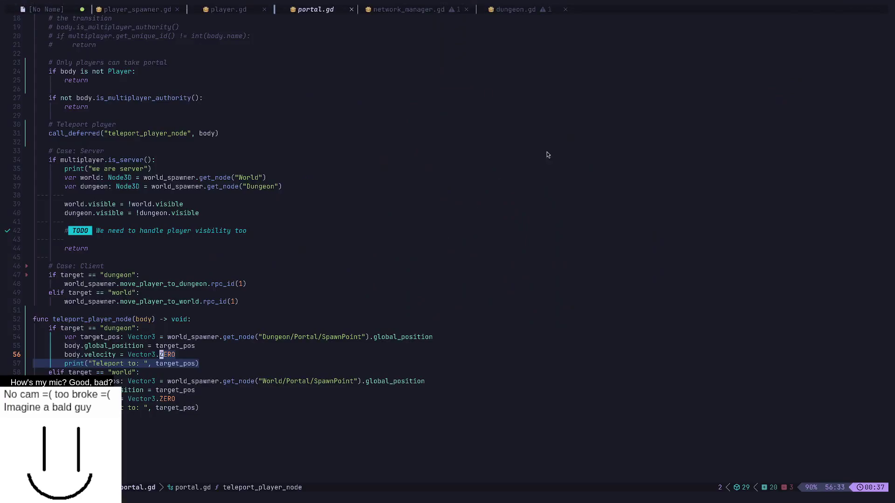
key(alt+Tab)
click(770, 22)
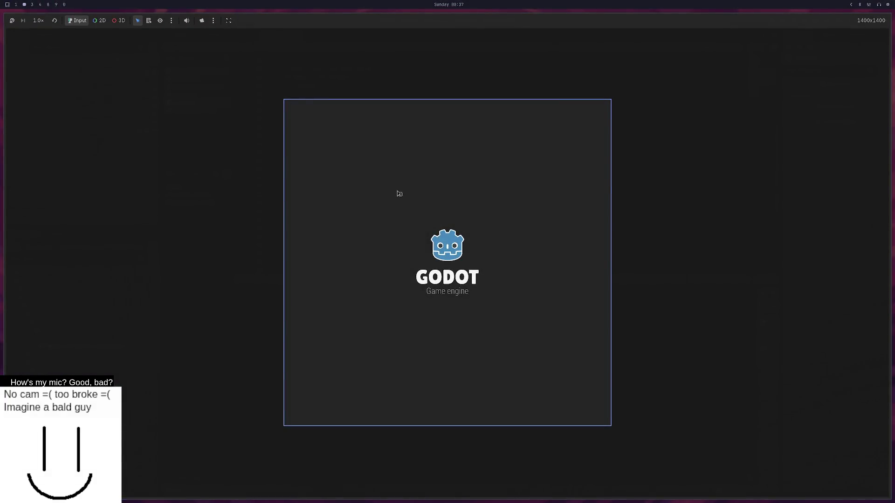
click(425, 211)
click(446, 273)
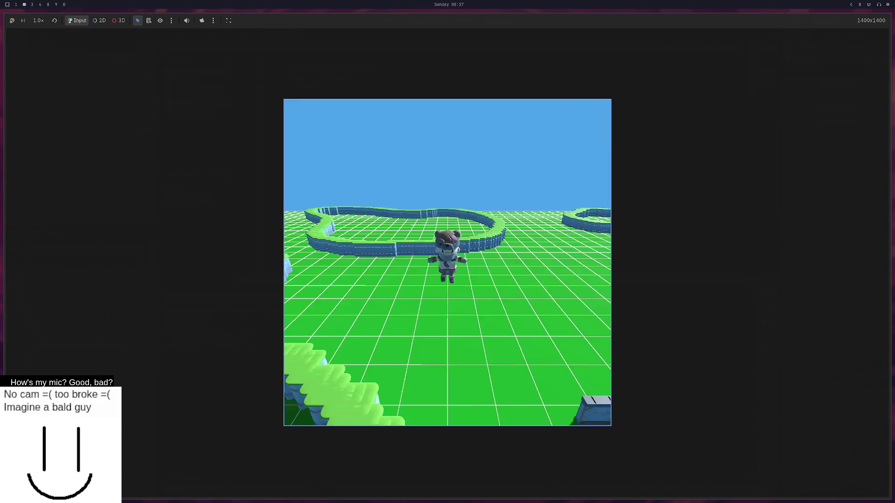
key(a)
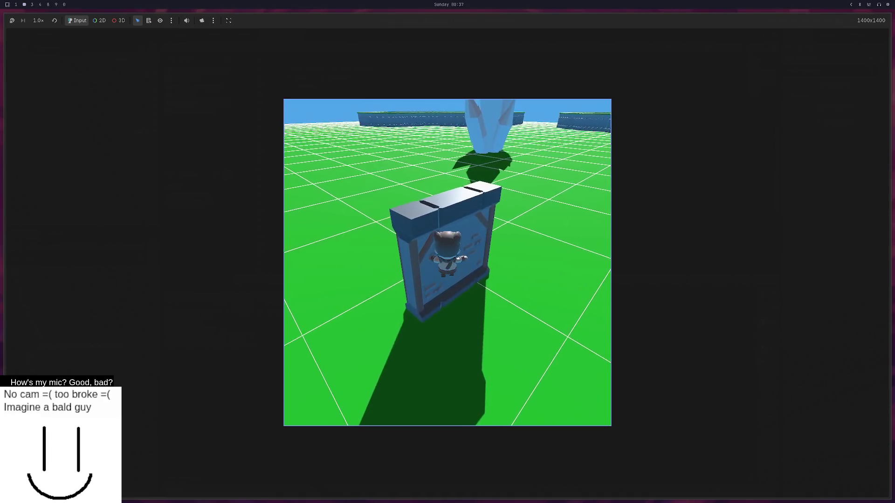
key(Escape)
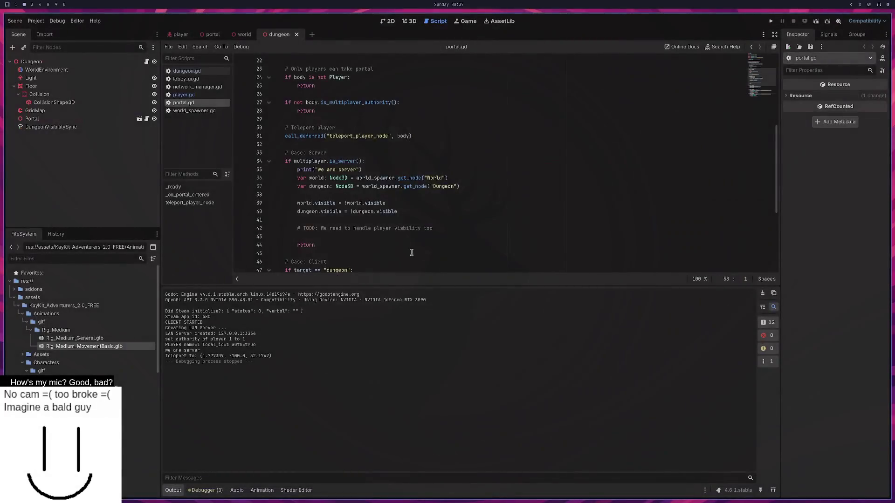
Step: Rerun as LAN server, steer the character into the portal, and view the Remote scene tree
click(770, 21)
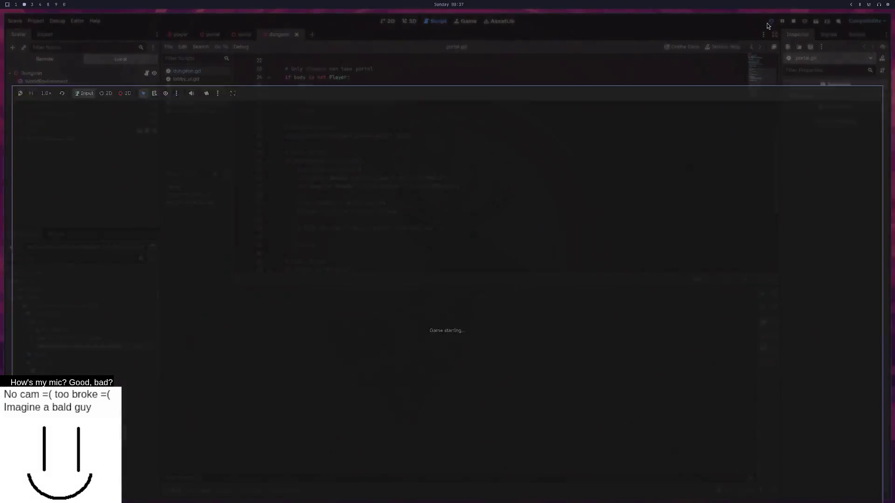
click(446, 208)
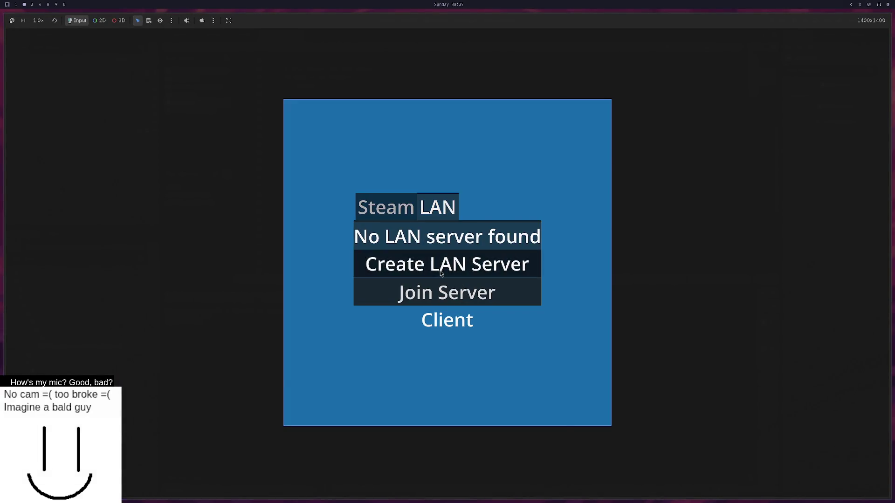
click(447, 263)
key(w)
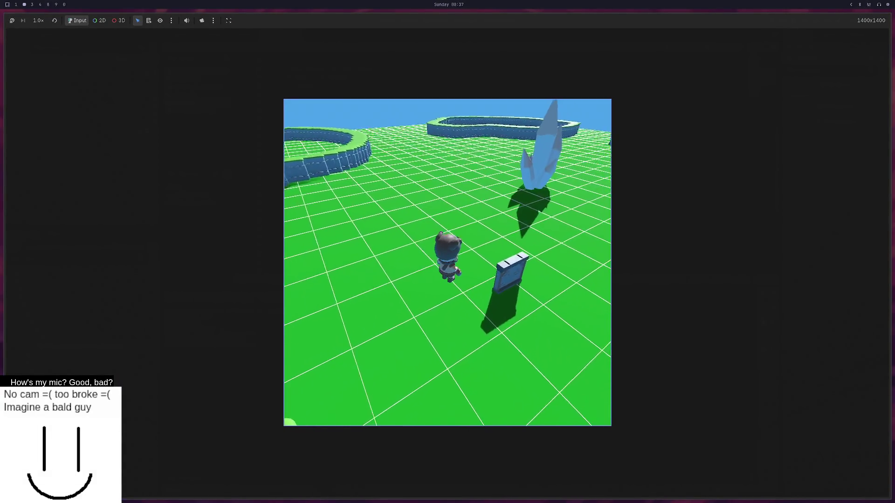
key(w)
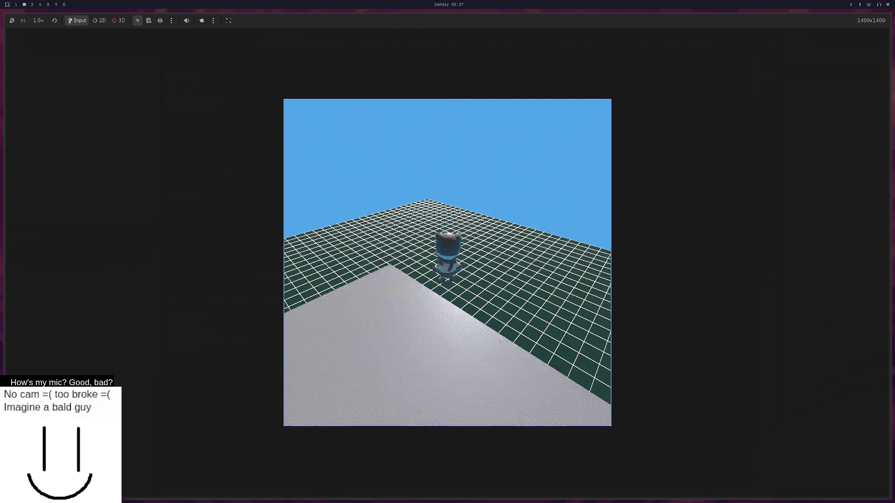
key(F8)
click(44, 59)
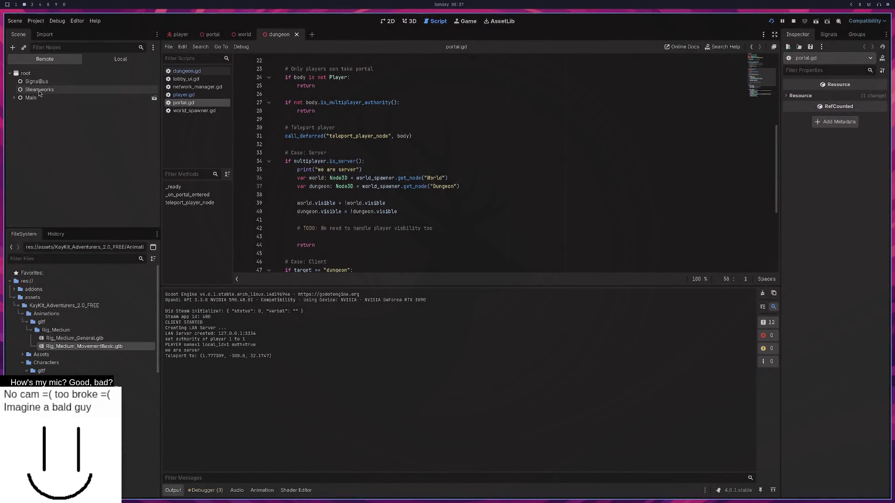
Step: Inspect live player node 1 under Main > PlayerSpawner, widening the Inspector to show its Position
click(13, 98)
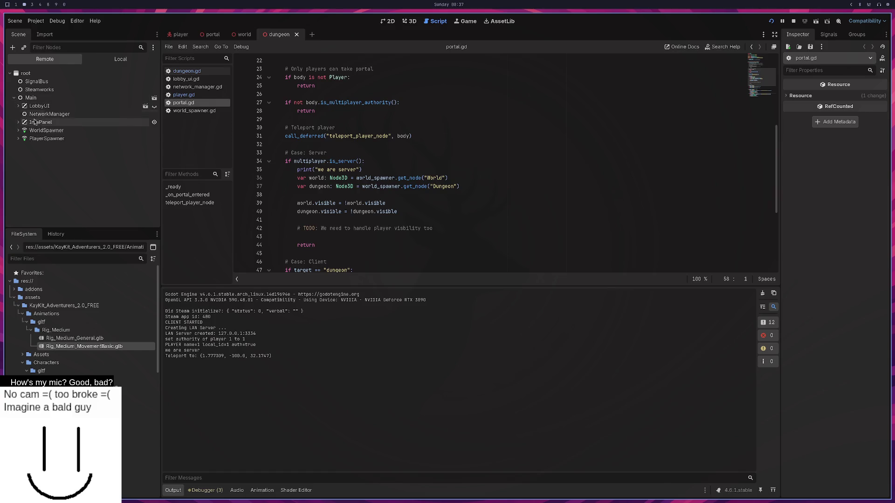
click(19, 138)
click(35, 147)
click(22, 147)
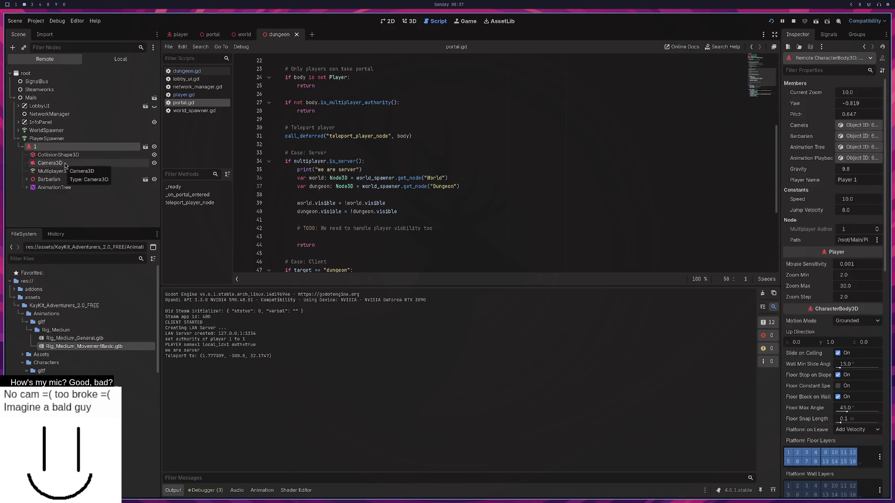
key(XF86AudioLowerVolume)
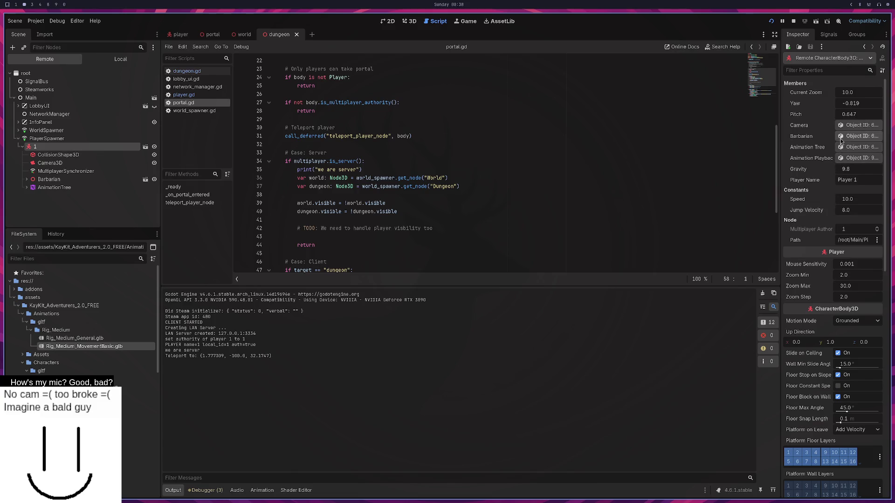
mouse_move(782, 135)
mouse_down()
mouse_move(555, 136)
mouse_move(637, 136)
mouse_up()
scroll(746, 301, down, 10)
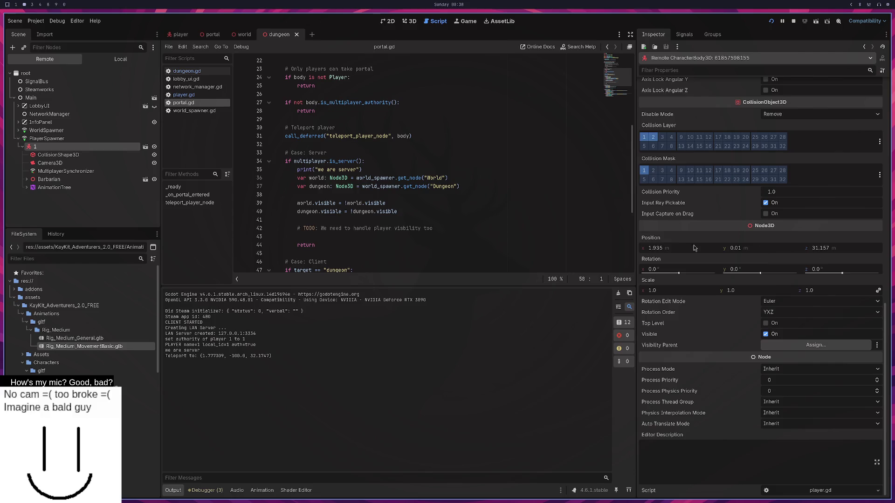
Step: Review teleport_player_node's body position assignments and start a new line under its signature
mouse_move(266, 356)
mouse_down()
mouse_move(165, 356)
mouse_move(274, 356)
mouse_up()
click(255, 354)
scroll(431, 219, down, 4)
scroll(431, 215, down, 2)
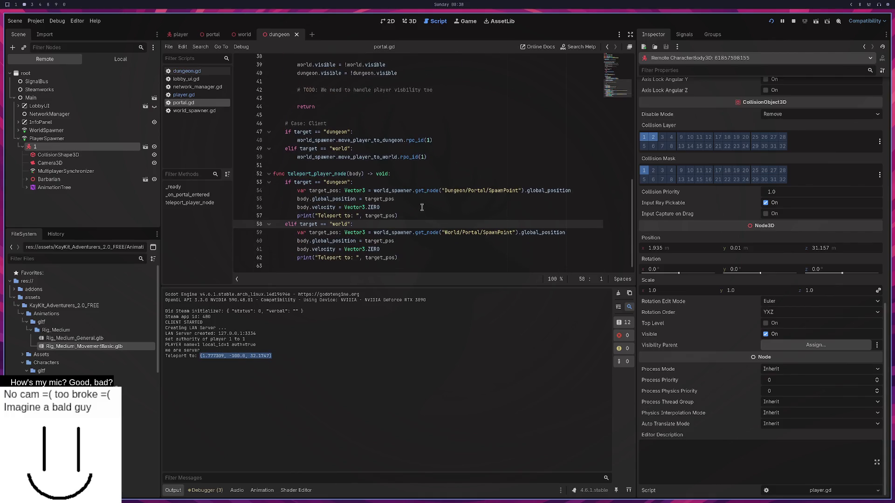
drag(405, 249, 401, 258)
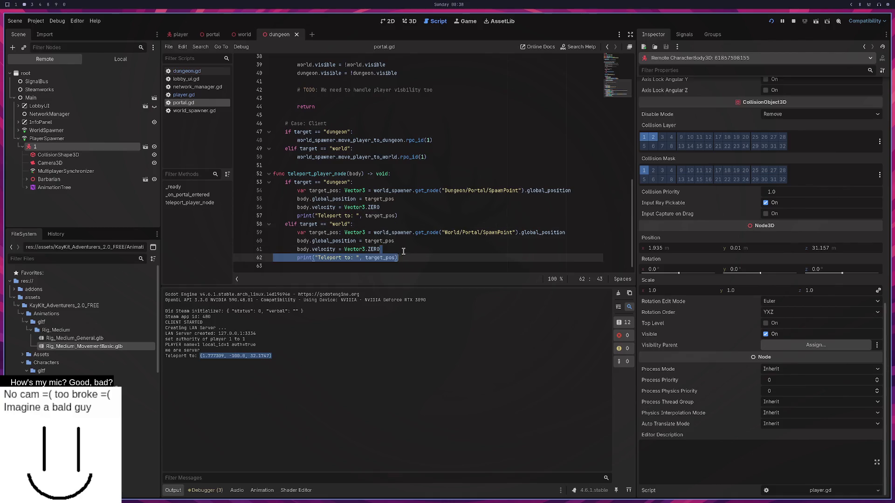
click(401, 250)
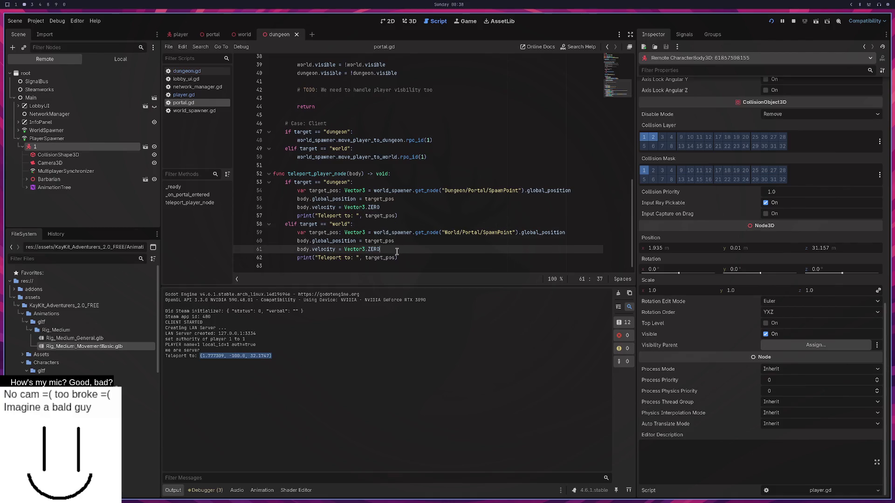
drag(398, 242, 296, 242)
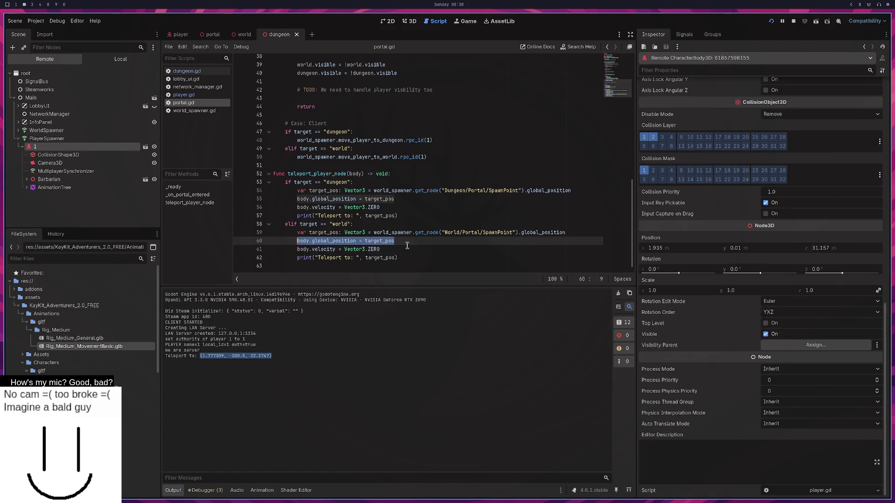
click(301, 241)
double_click(301, 241)
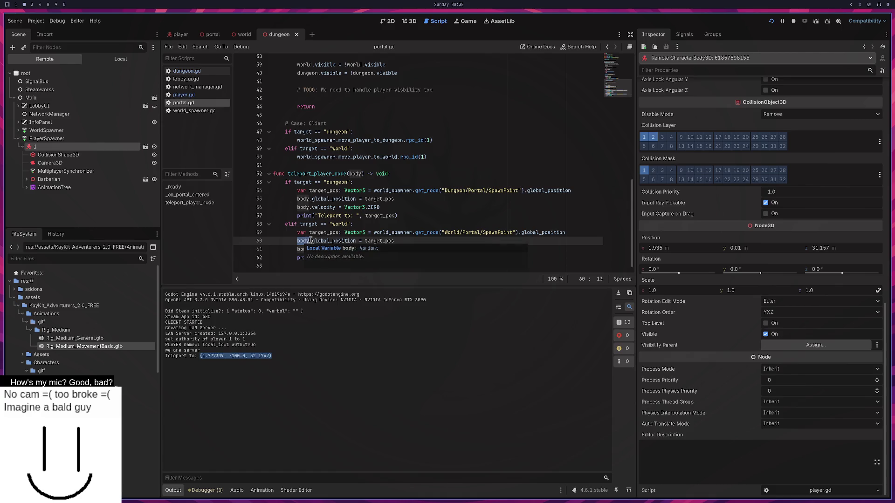
click(396, 173)
scroll(394, 180, up, 2)
key(Return)
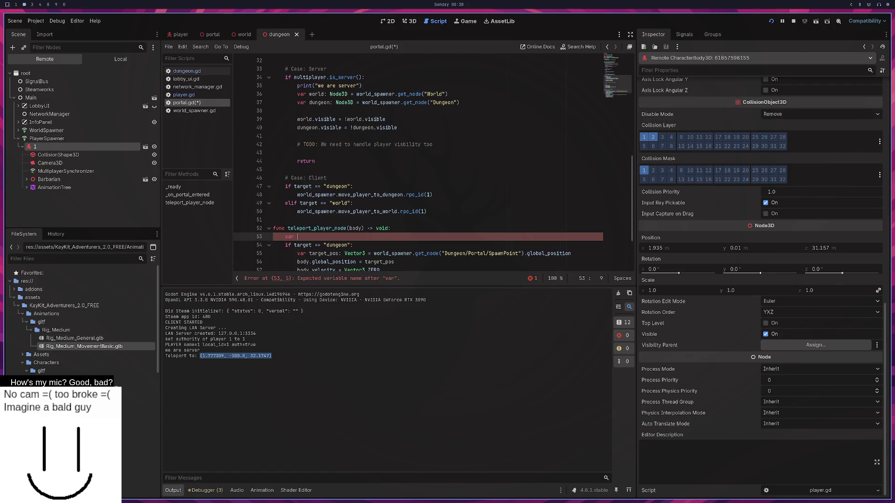
Step: Add a player lookup: get_node("/root/Main/PlayerSpawner/%d" % body.name) in teleport_player_node
text(peer)
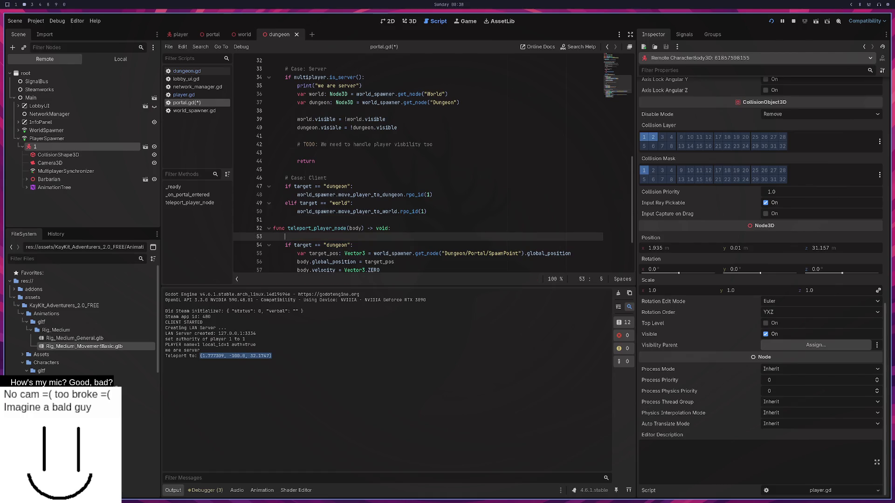
text(player: Player =)
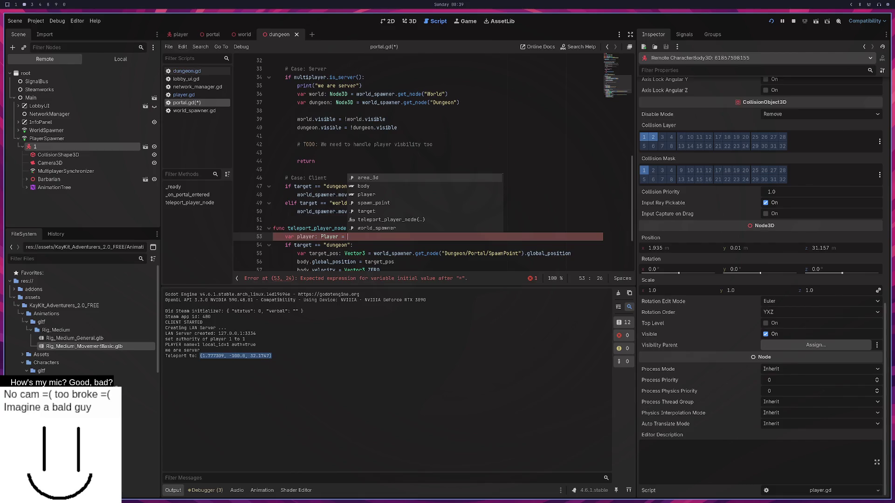
text(get_)
text(h)
key(BackSpace)
key(BackSpace)
text(noid)
key(BackSpace)
key(BackSpace)
text(de)
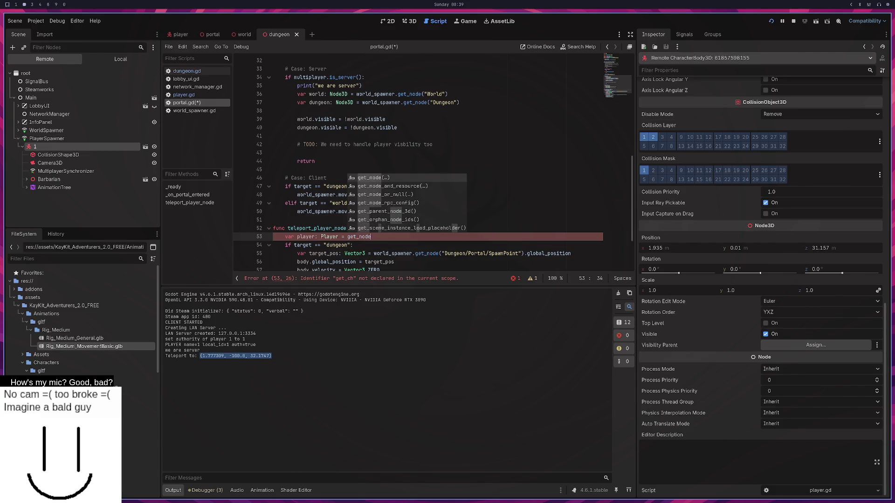
text(")
key(BackSpace)
text(()
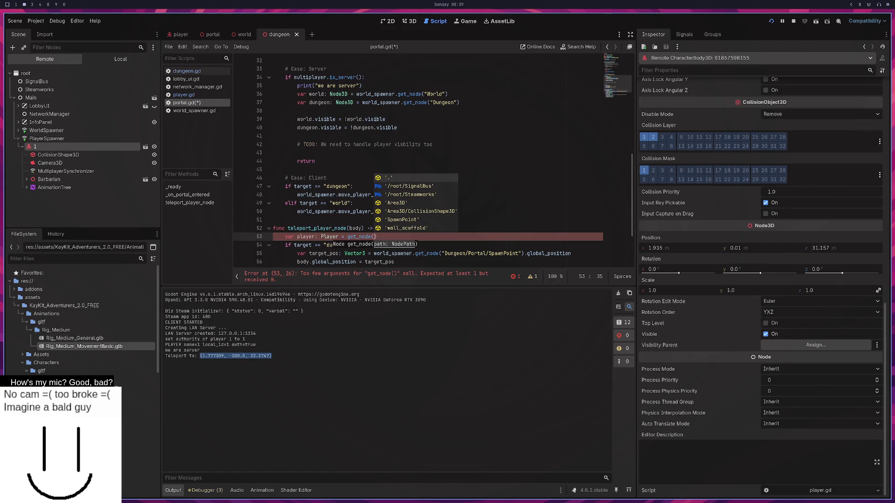
text("/)
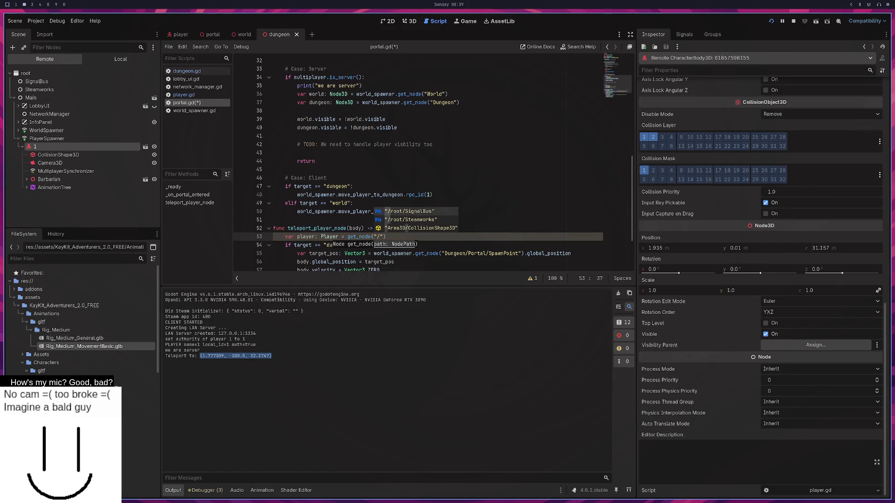
text(root/)
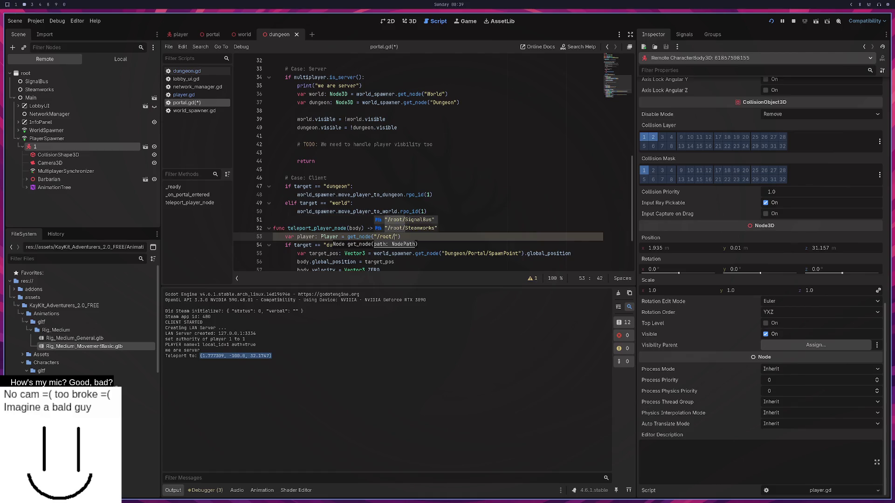
text(Main/)
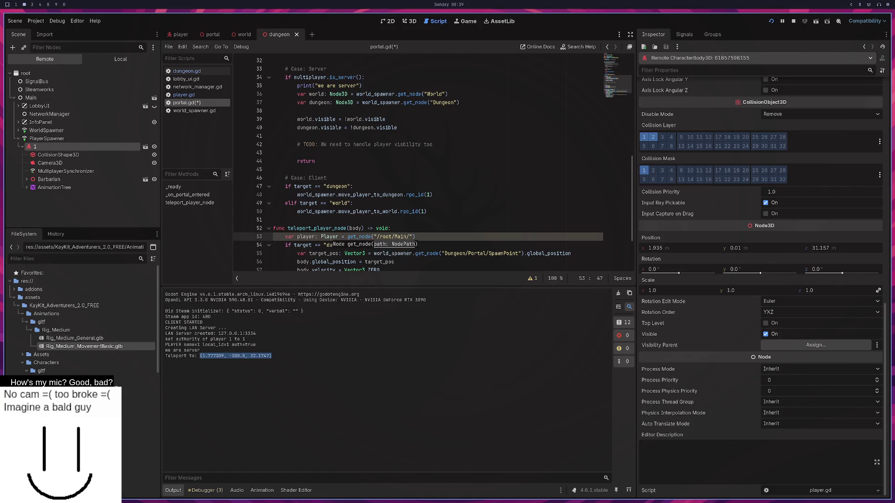
text(WorldSpawner/)
key(BackSpace)
key(BackSpace)
key(BackSpace)
key(BackSpace)
text(PlayerSpaw)
text(ner/)
text(%d")
text( % )
text(body.name)
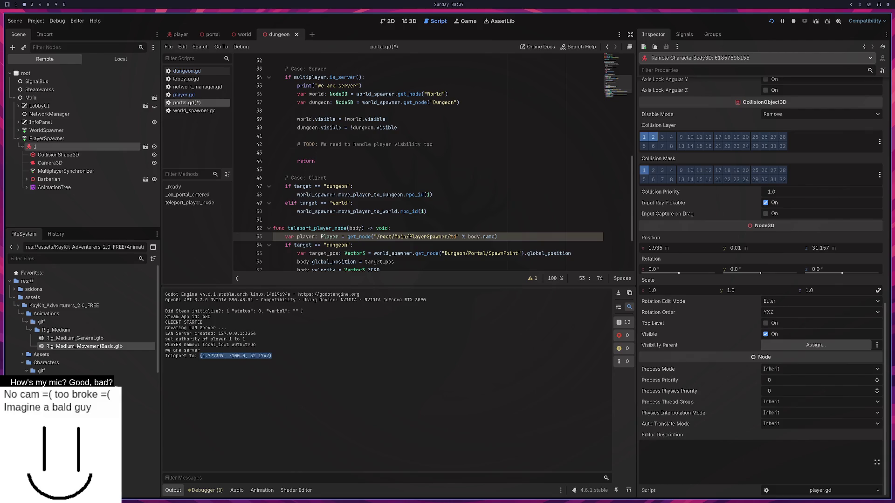
Step: Replace body with player in the dungeon branch, then paste those lines over the world branch
key(Return)
key(Down)
key(Down)
key(Down)
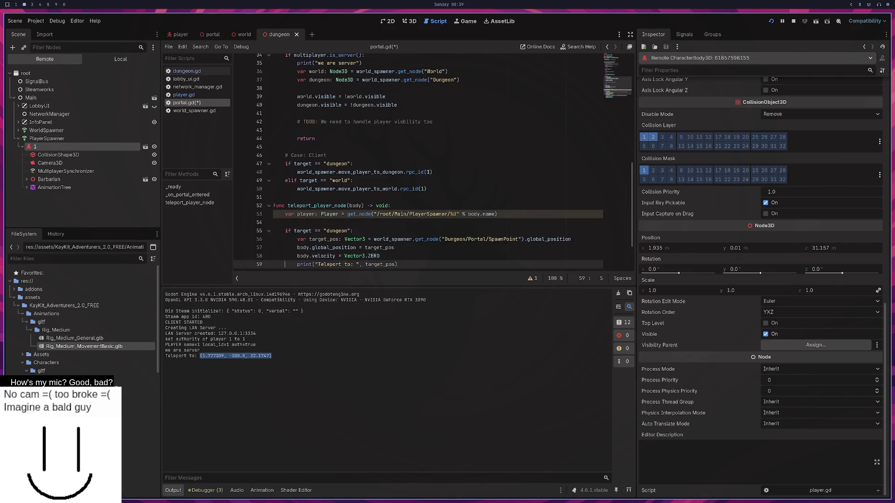
click(290, 247)
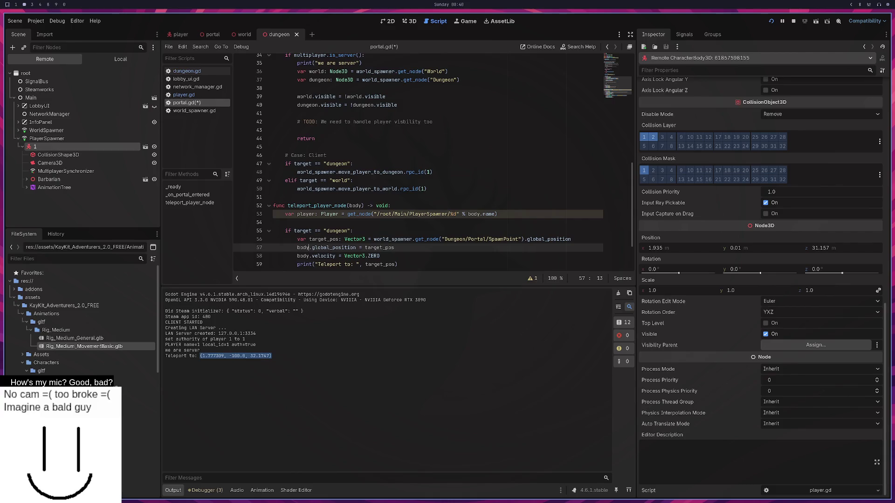
key(BackSpace)
key(BackSpace)
key(BackSpace)
text(player)
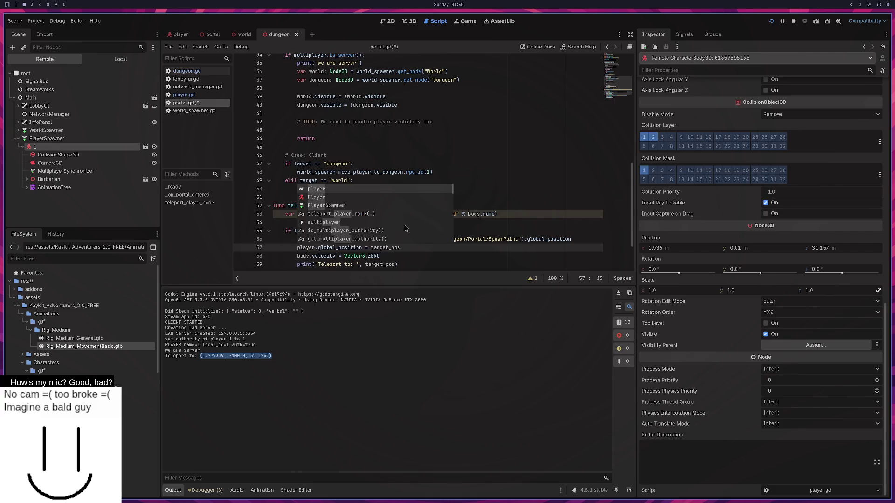
scroll(301, 256, up, 1)
double_click(300, 262)
text(p)
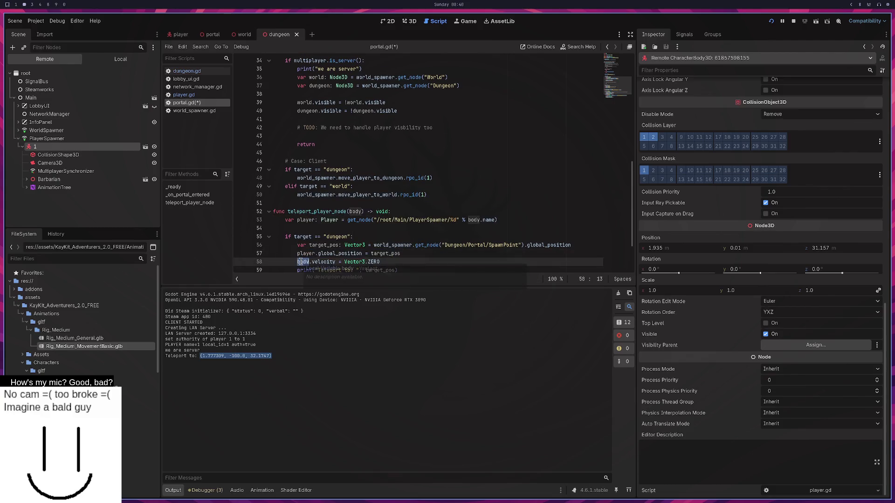
text(layer)
scroll(310, 237, down, 2)
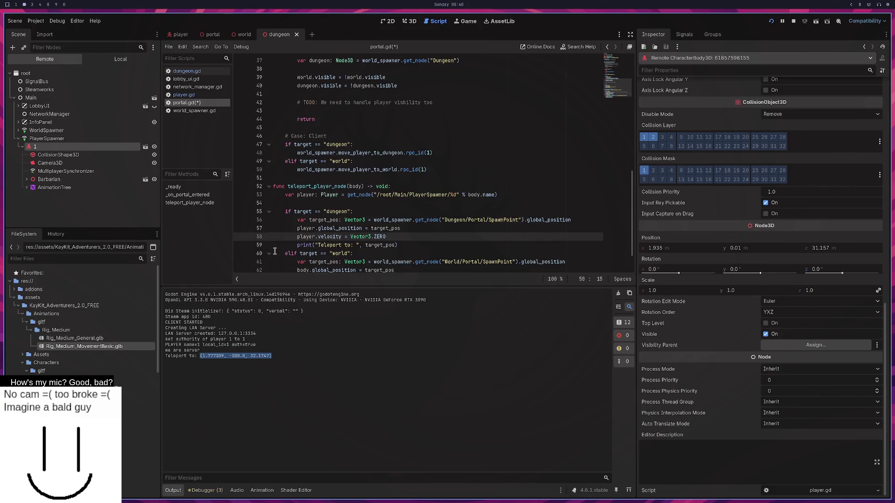
drag(408, 211, 219, 201)
key(ctrl+c)
drag(394, 254, 196, 245)
key(ctrl+v)
Step: Save portal.gd, host a LAN server in the relaunched game, and check the line-53 operator % error
key(ctrl+s)
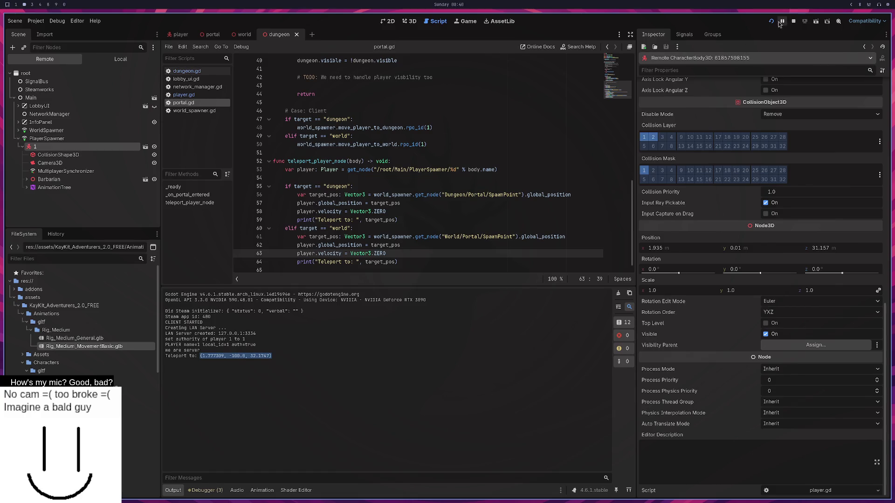
click(773, 21)
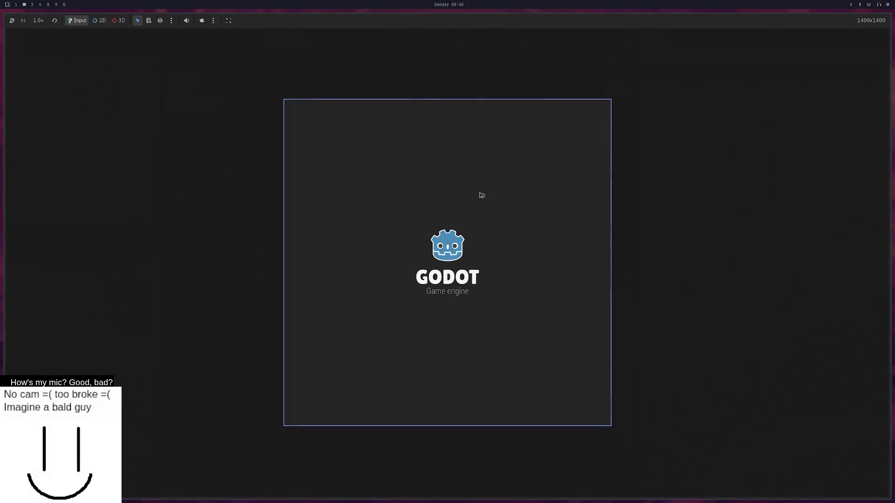
click(440, 209)
click(387, 207)
click(440, 201)
click(442, 265)
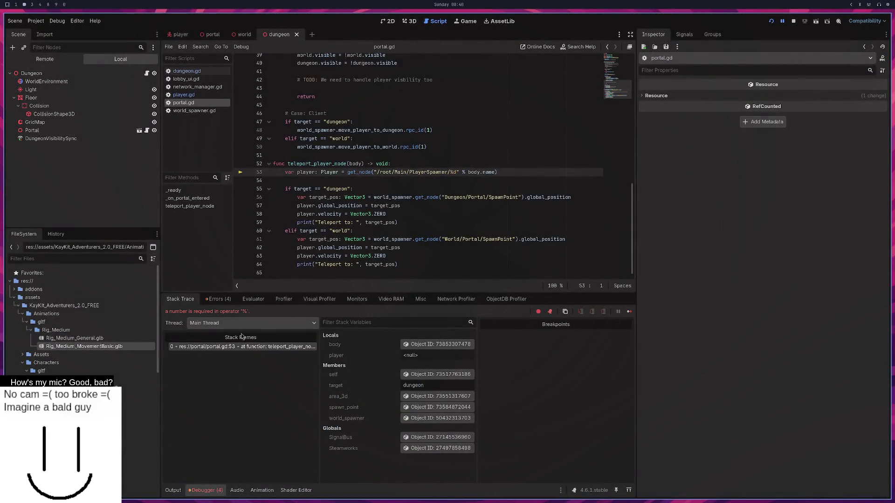
click(218, 299)
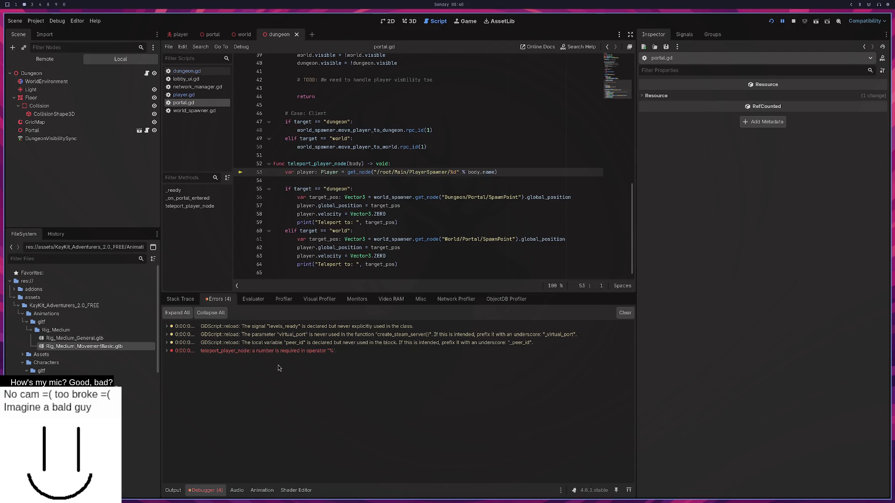
click(467, 172)
Step: Change the player path format from %d to %s for body.name
text(int()
key(BackSpace)
key(BackSpace)
key(BackSpace)
key(BackSpace)
text(s)
Step: Relaunch, host a LAN server to teleport into the dungeon error-free, then stop the game
click(772, 21)
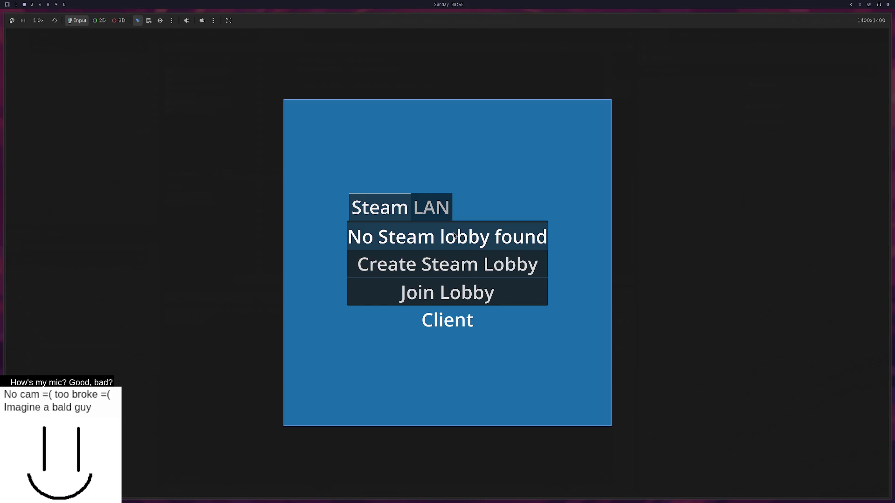
click(419, 209)
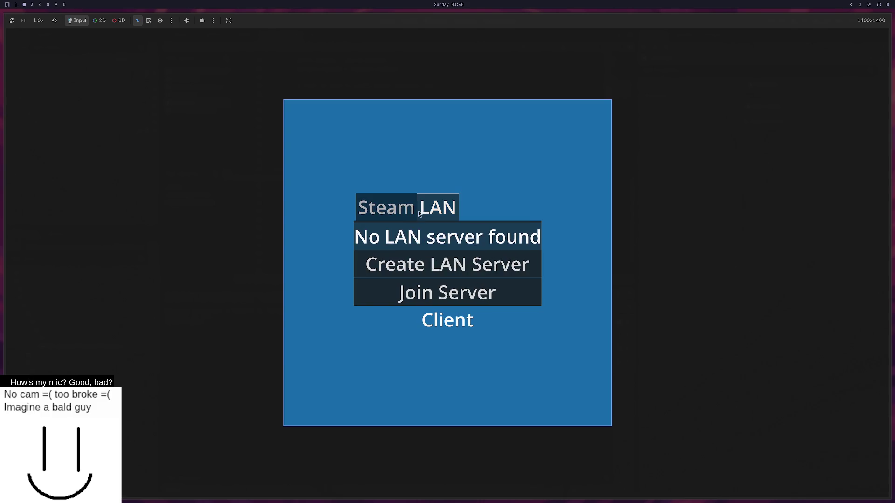
click(479, 276)
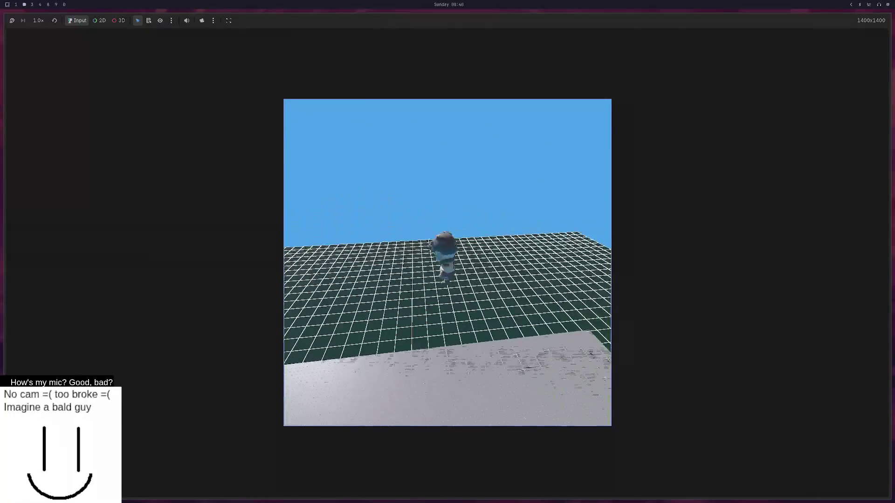
key(super+q)
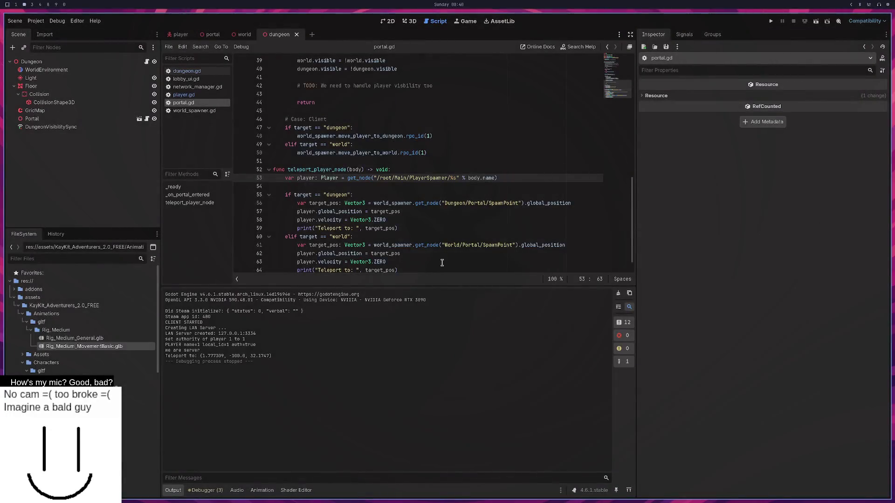
Step: Review teleport_player_node in Godot's script editor, then bring portal.gd up full-screen in Neovim
key(super+1)
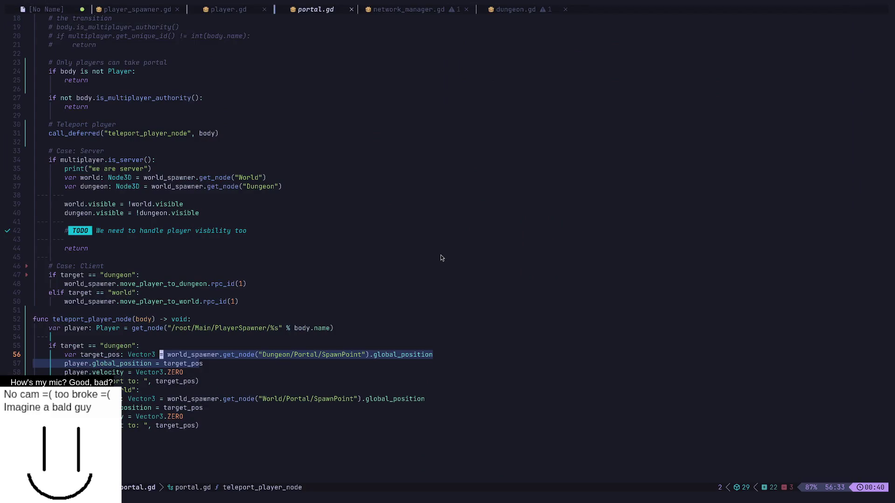
key(super+2)
scroll(442, 255, down, 1)
click(439, 255)
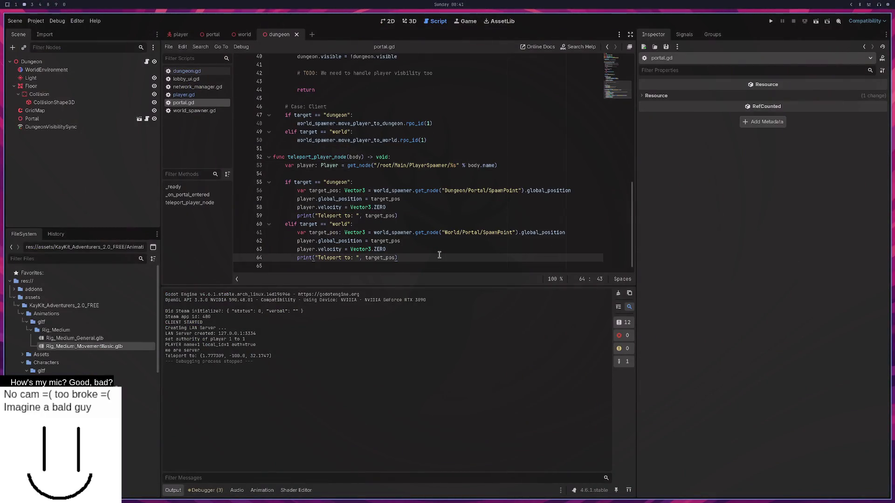
key(super+1)
key(super+2)
scroll(448, 196, up, 1)
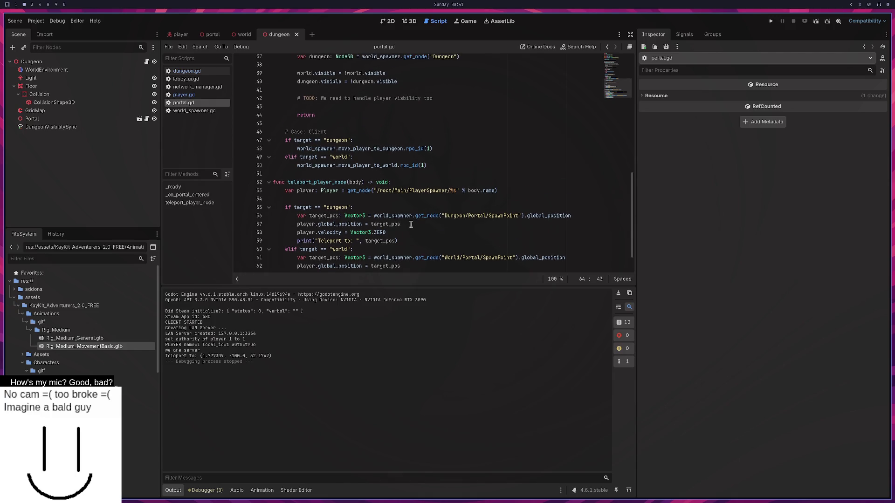
scroll(414, 223, down, 1)
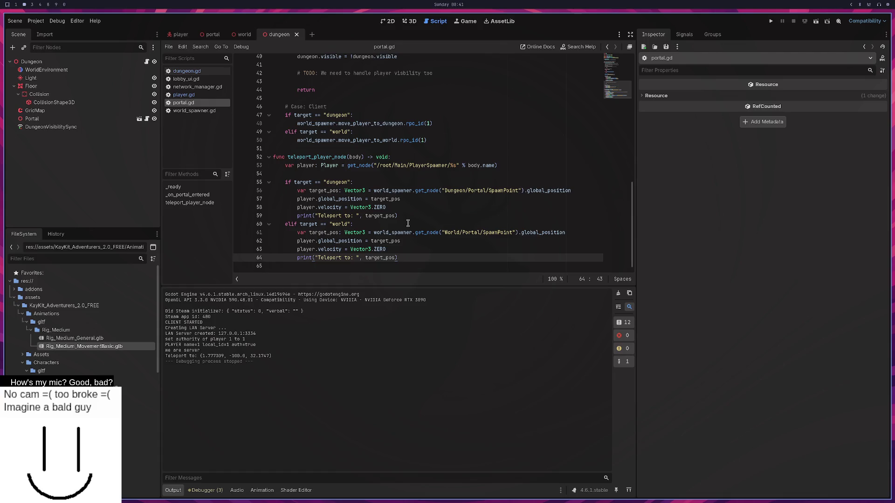
key(super+1)
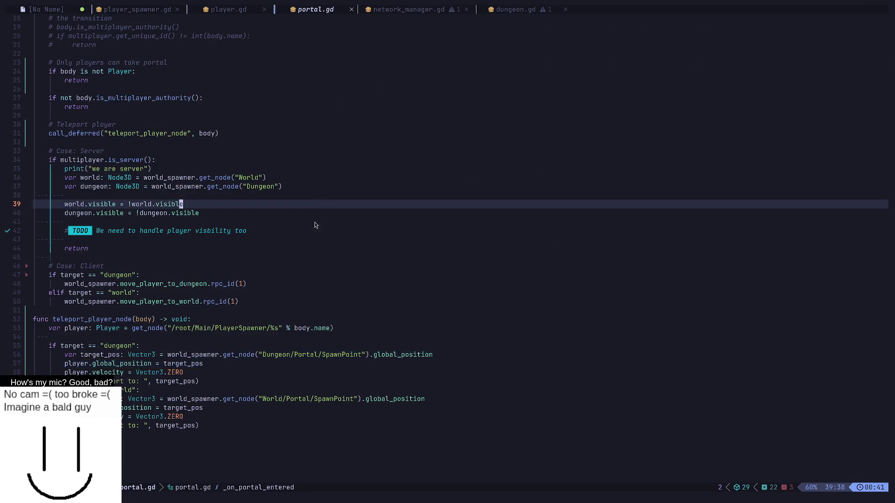
Step: Add print('body.name: %s' % body.name) after the var player line
scroll(315, 225, down, 3)
click(315, 239)
key(o)
key(Escape)
key(d)
key(d)
text(o)
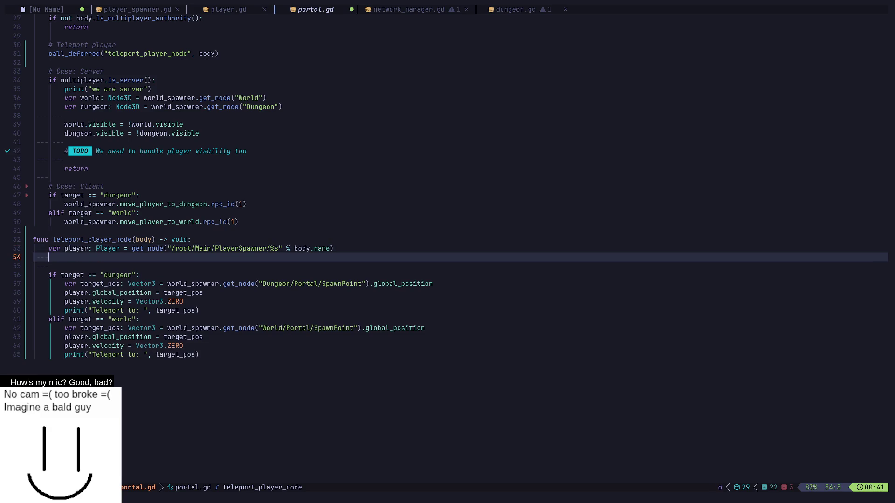
text(print(@)
key(BackSpace)
text(')
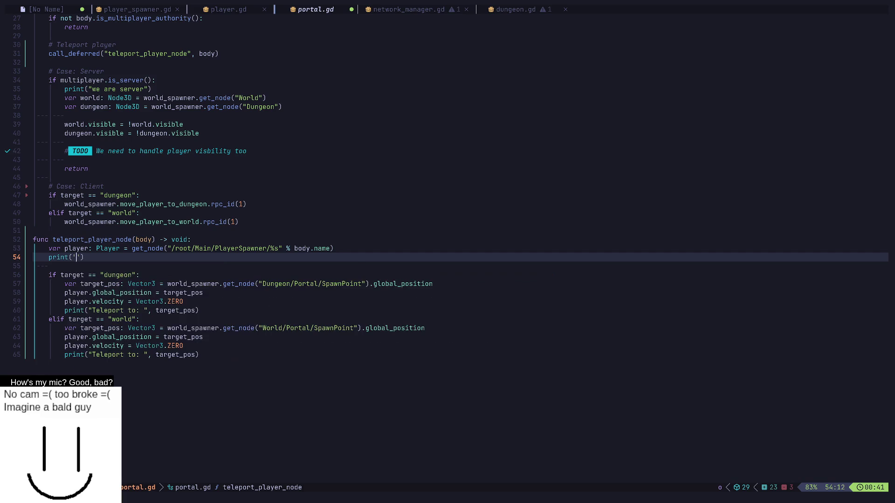
text(we are)
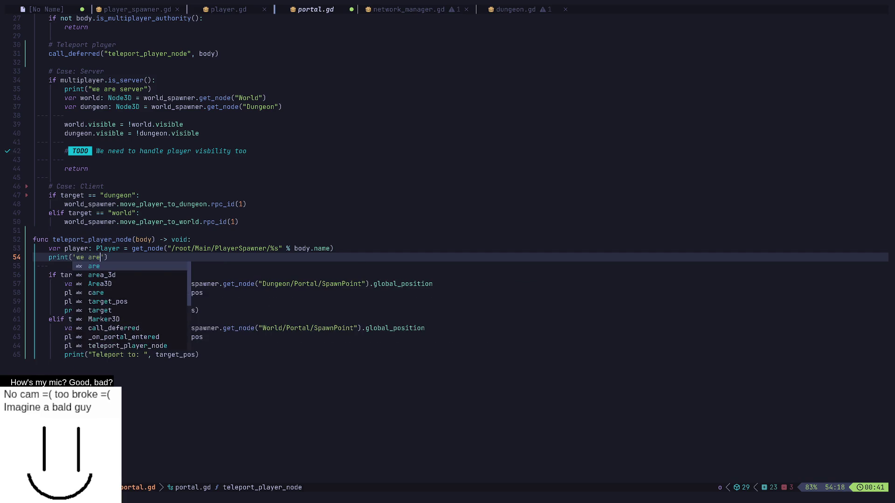
text(:)
key(BackSpace)
key(BackSpace)
key(BackSpace)
text(plae)
key(BackSpace)
key(BackSpace)
key(BackSpace)
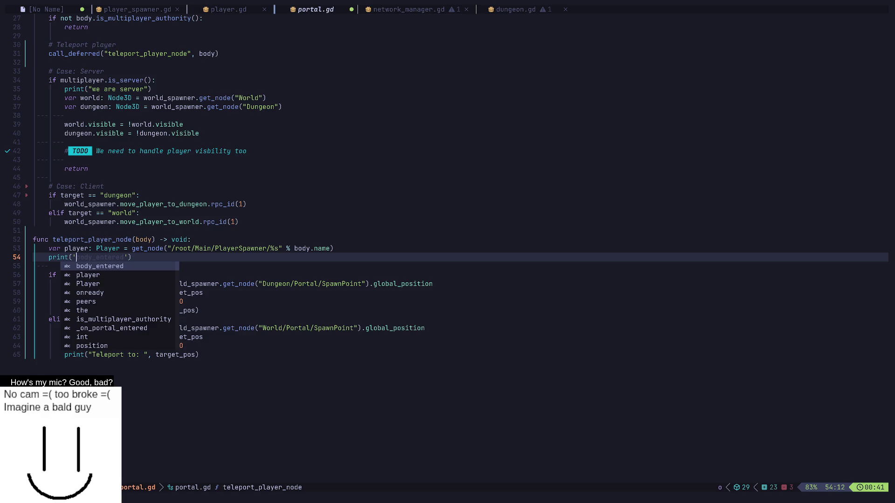
text(body.name: %)
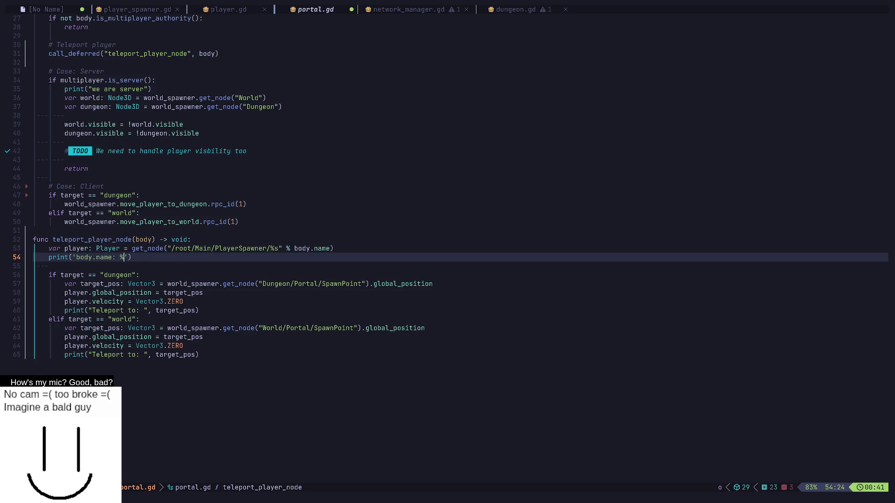
text(s' %)
text( body.n)
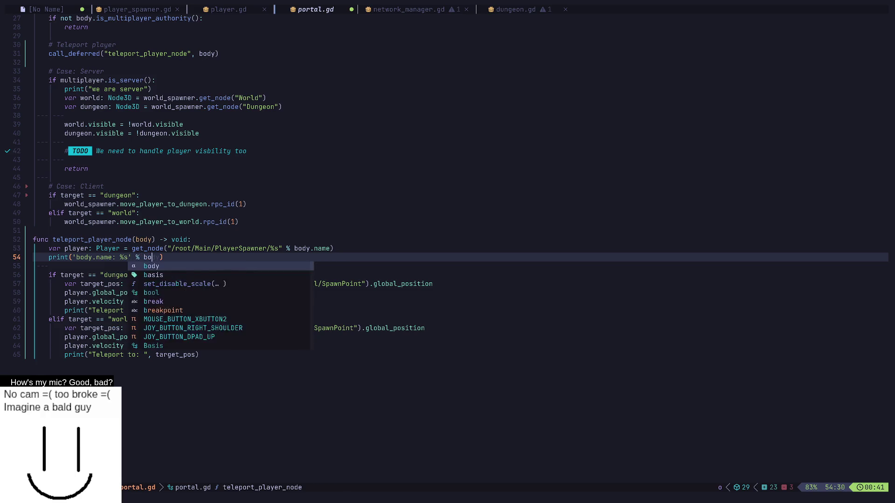
text(ame)
key(Escape)
Step: Add print("authority peer id: %d" % multiplayer.get_unique_id()) below it
text(oprint)
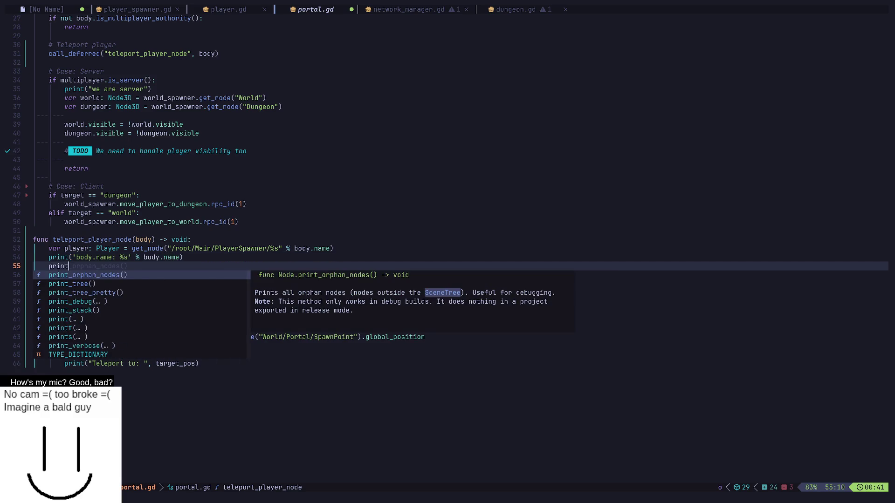
key(ctrl+e)
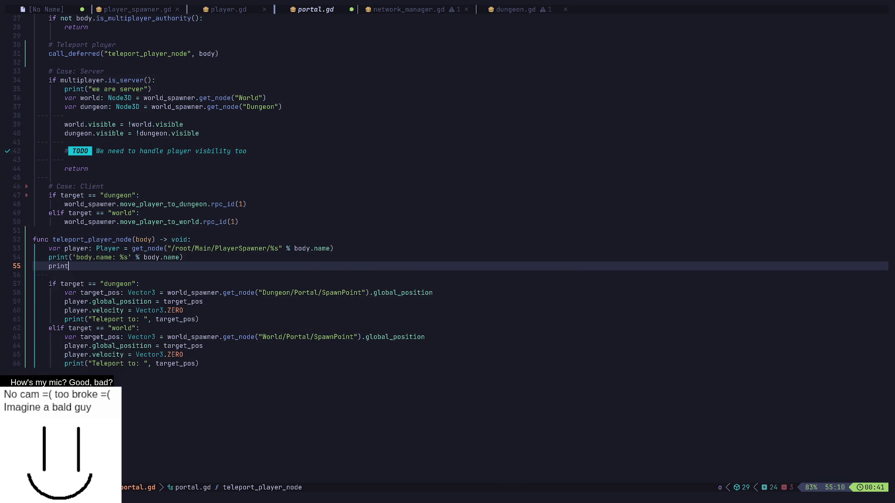
text(()
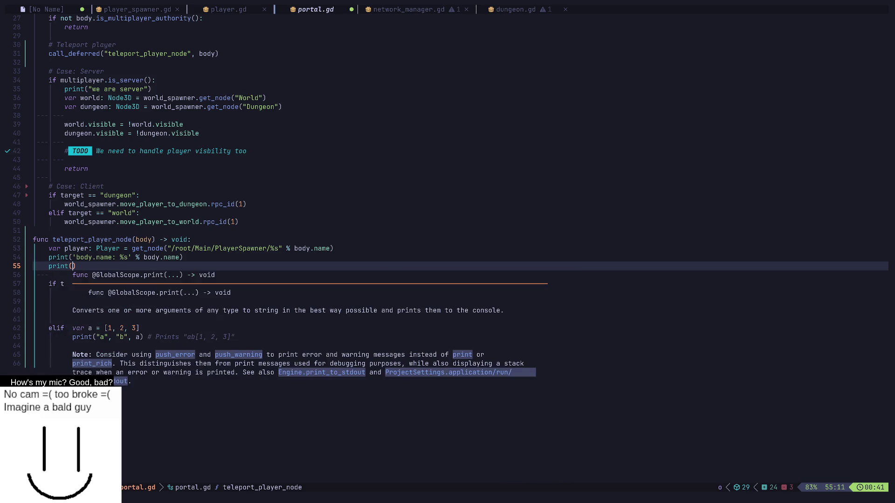
text(:)
key(BackSpace)
text(")
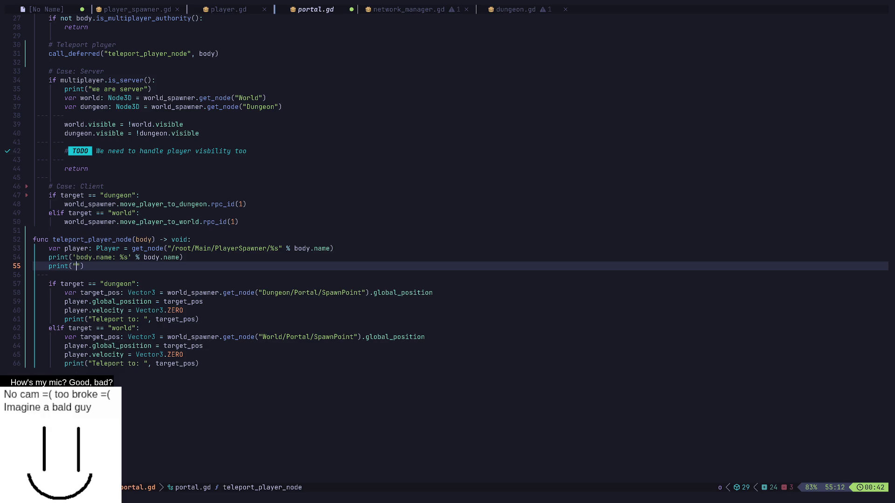
text(authority peer i)
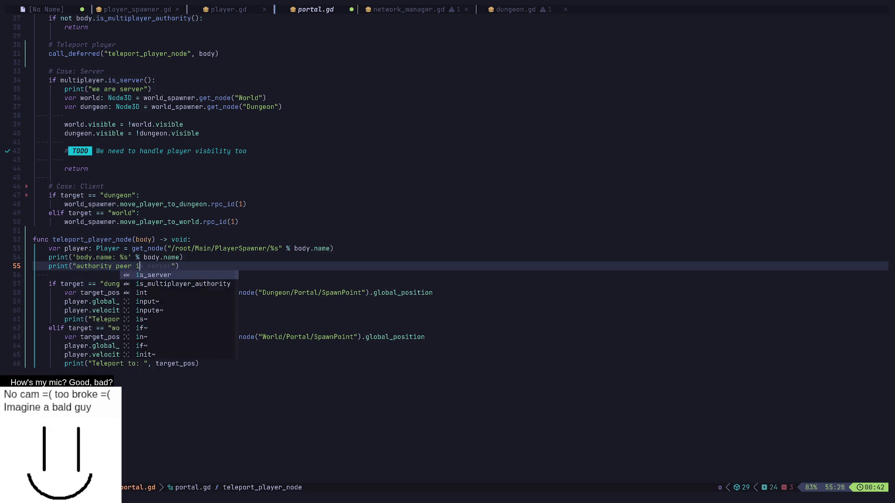
text(d: ')
key(BackSpace)
text(%)
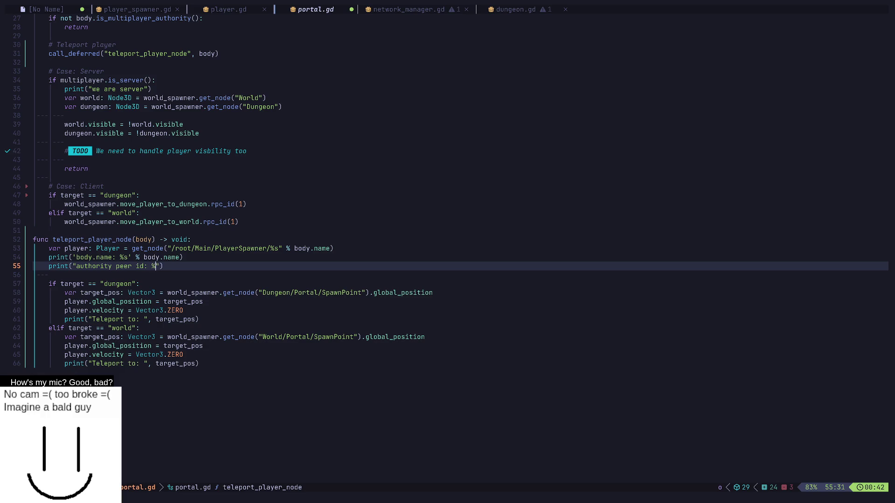
text(d" %)
text( multiplayer.)
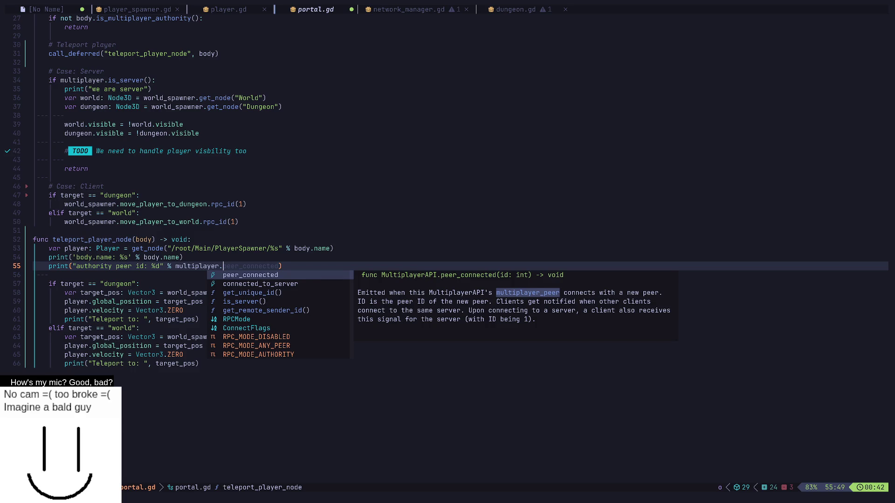
text(get)
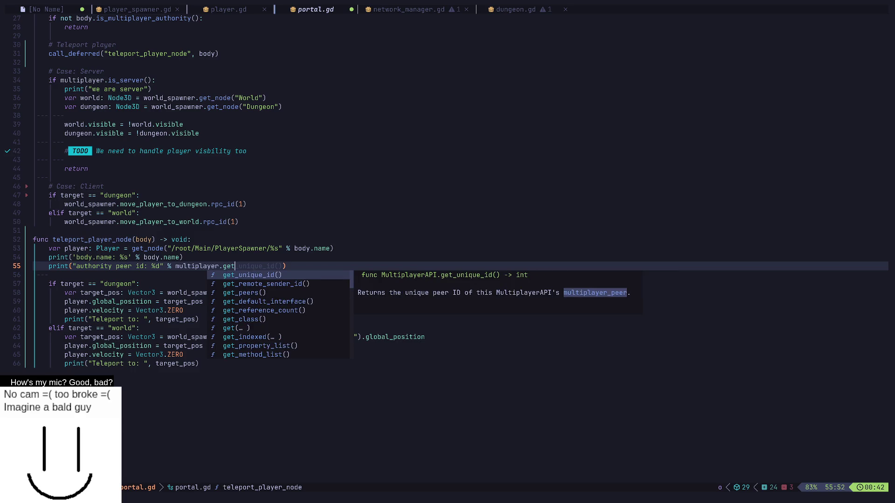
scroll(206, 226, up, 3)
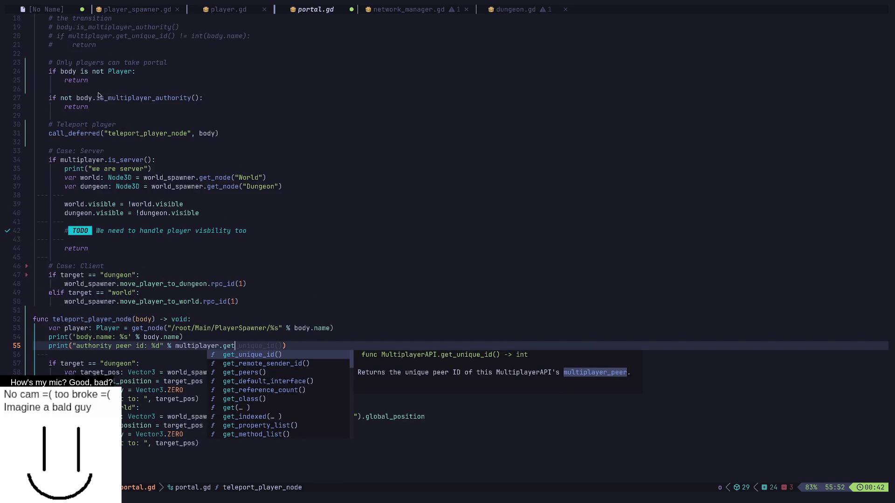
scroll(99, 107, up, 3)
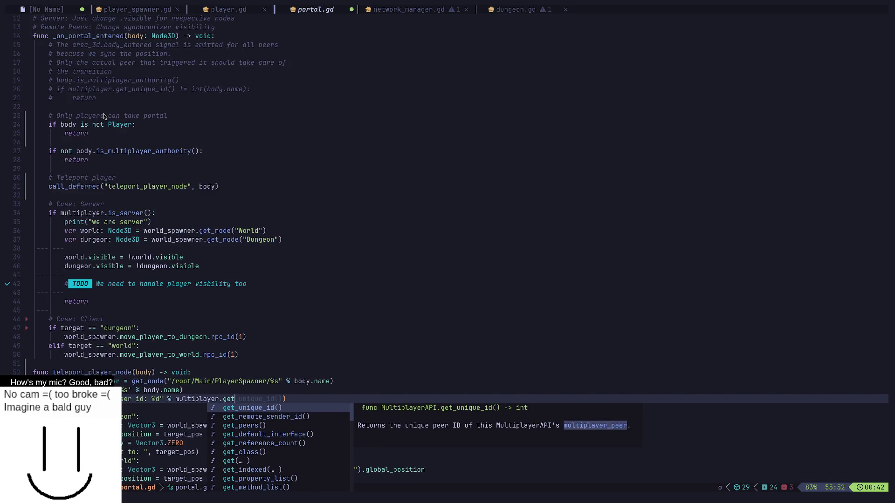
key(Up)
scroll(103, 118, down, 5)
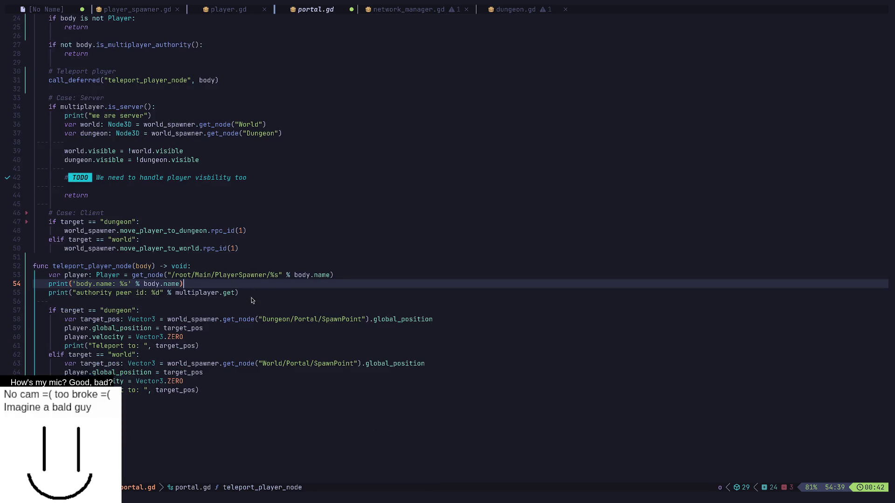
click(237, 295)
text(_)
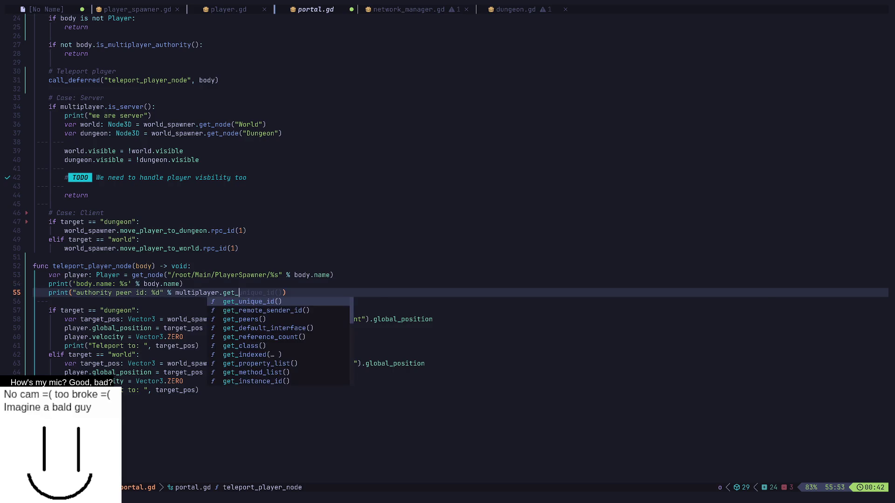
key(Return)
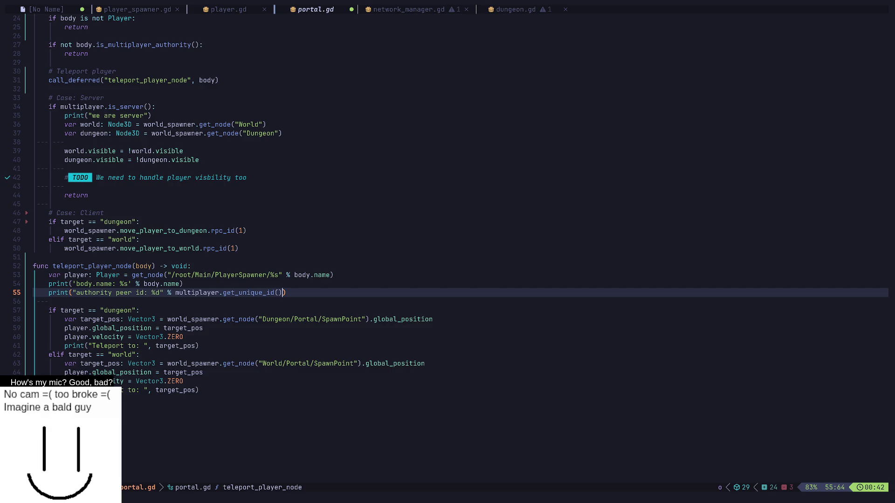
key(Escape)
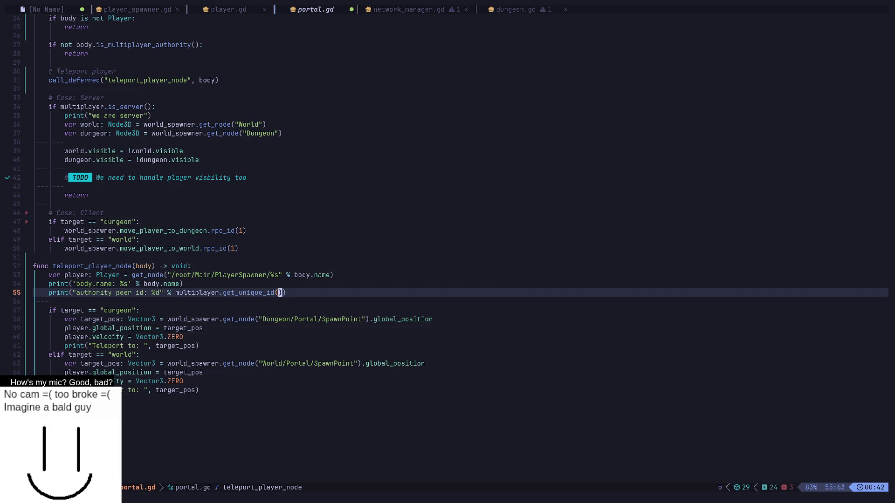
Step: Save portal.gd with :w and return to the Godot editor
text(:w)
key(Return)
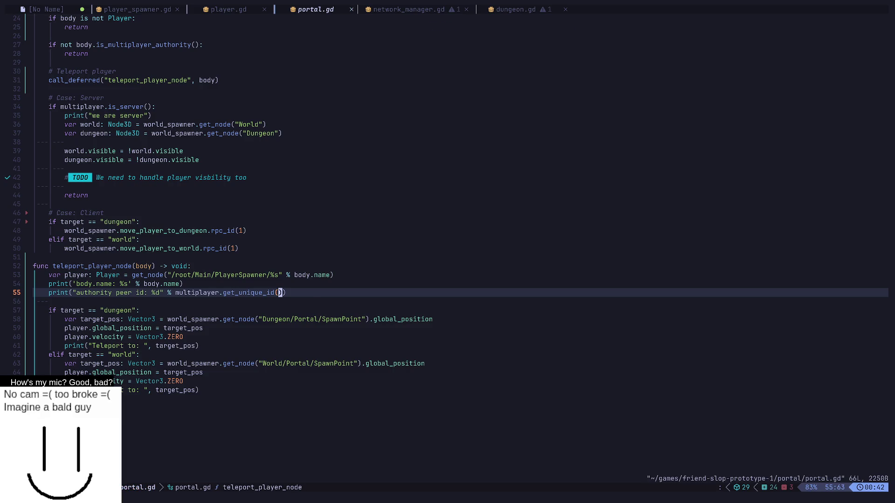
key(super+2)
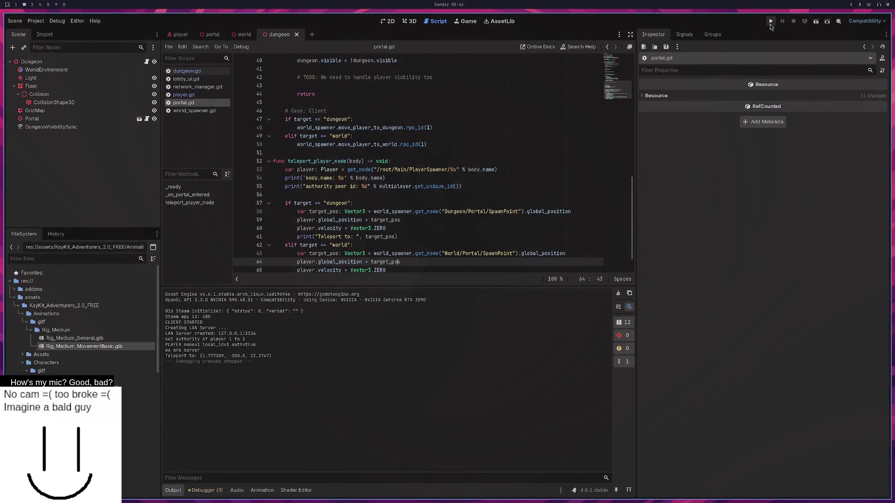
Step: Run the game as a LAN server host and walk the player into the portal
click(770, 21)
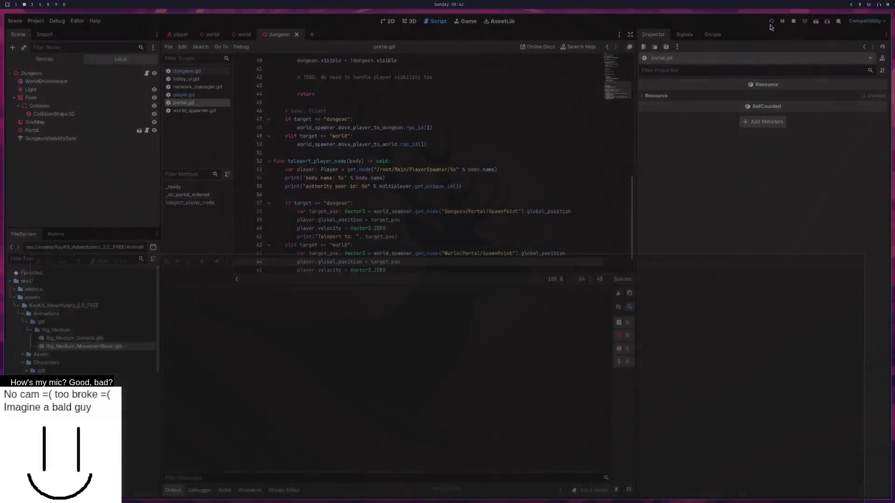
click(425, 207)
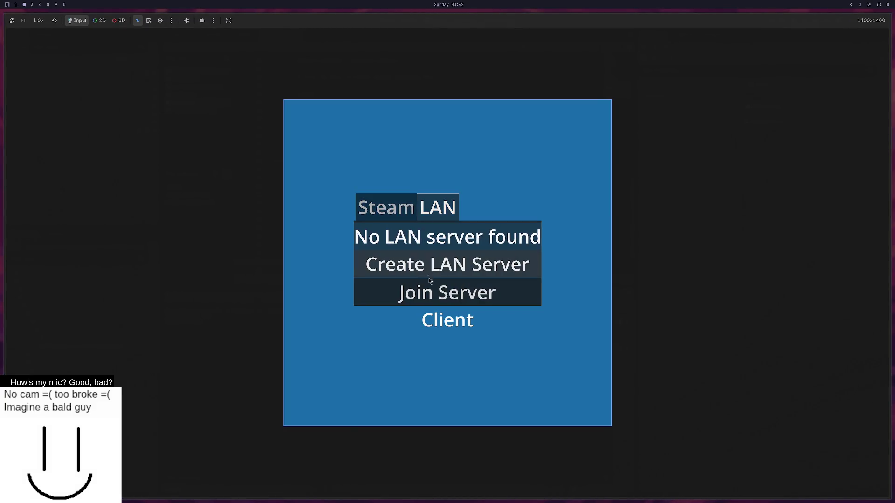
click(447, 264)
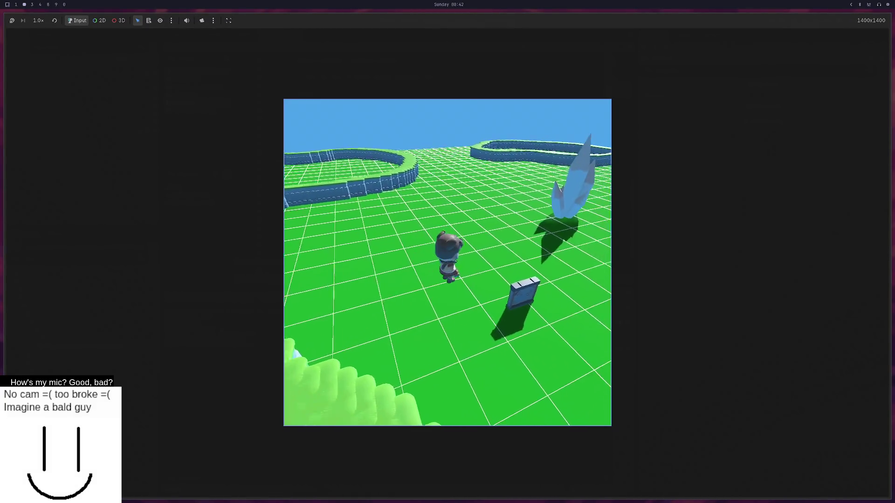
key(w)
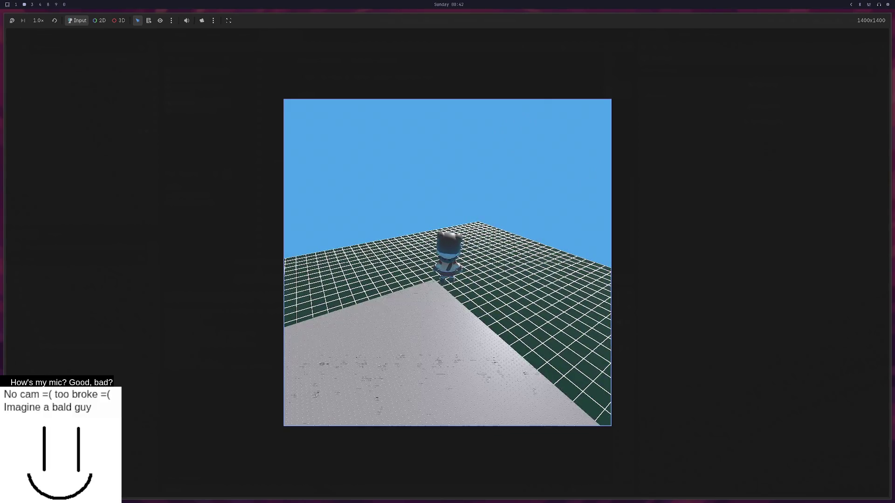
key(alt+Tab)
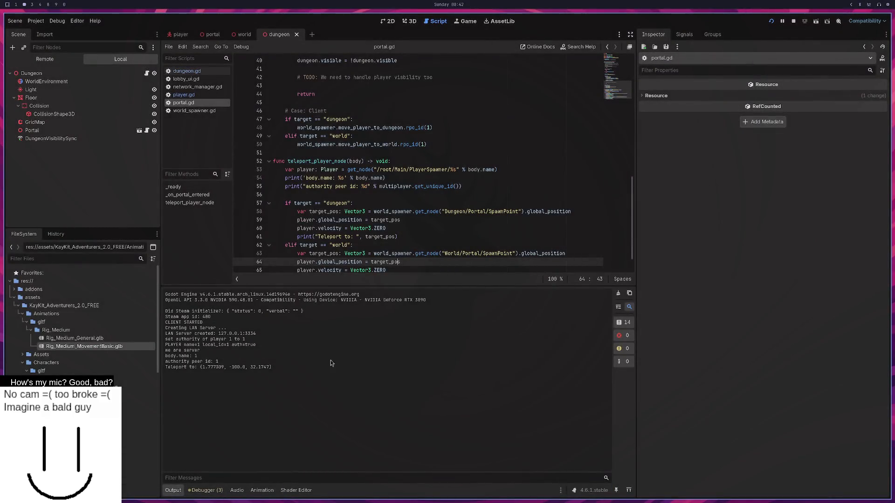
Step: Select the body.name: 1 and authority peer id: 1 lines in the Output panel
drag(219, 362, 161, 357)
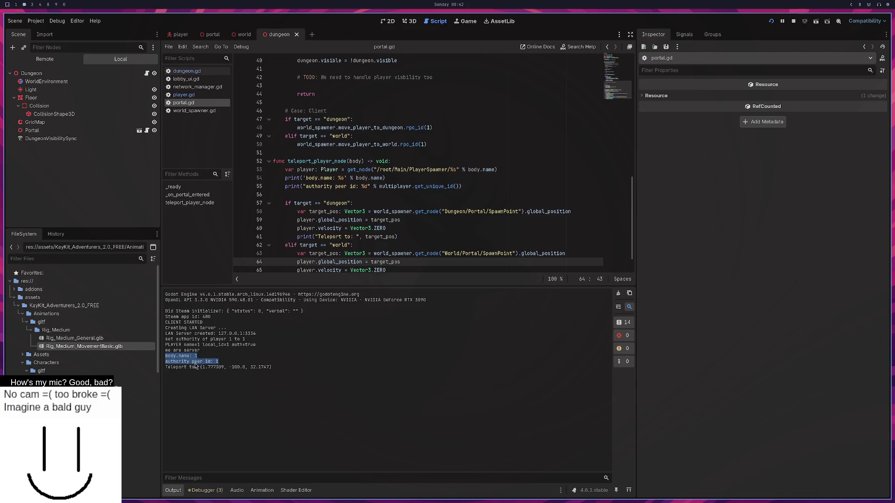
click(218, 364)
drag(219, 363, 210, 362)
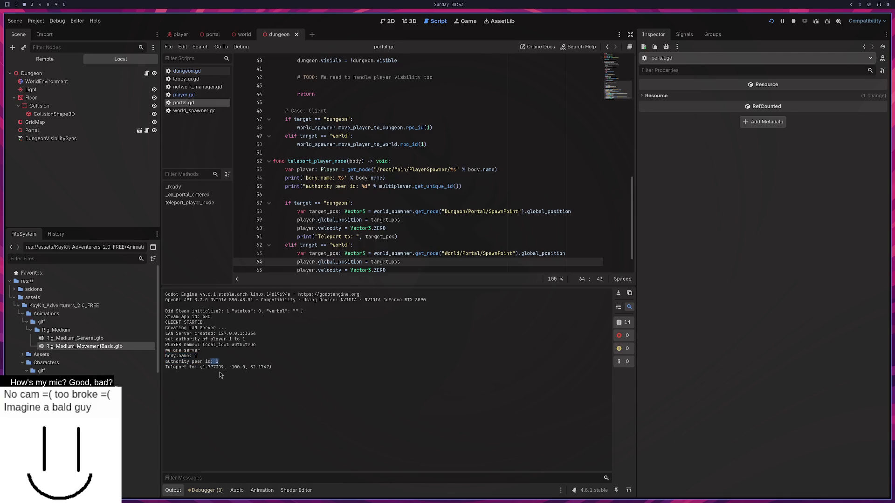
key(super+1)
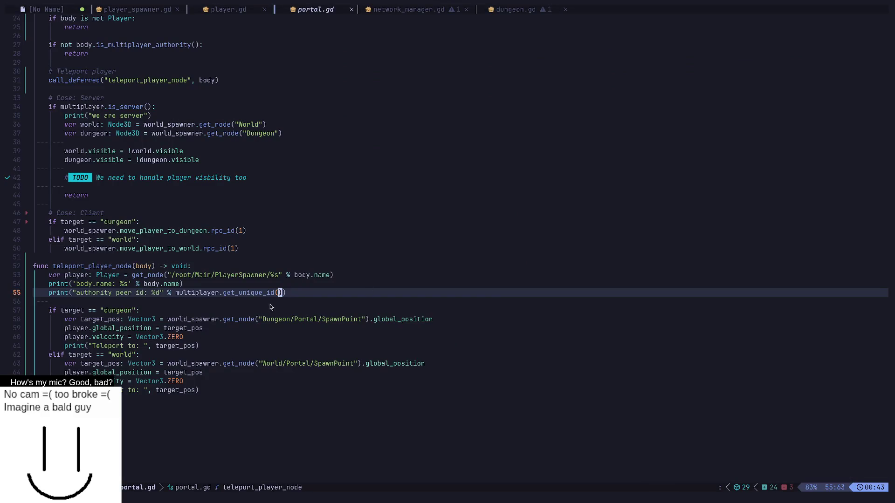
Step: Yank the player global_position line and start a new print line under the authority peer id print
click(218, 331)
key(V)
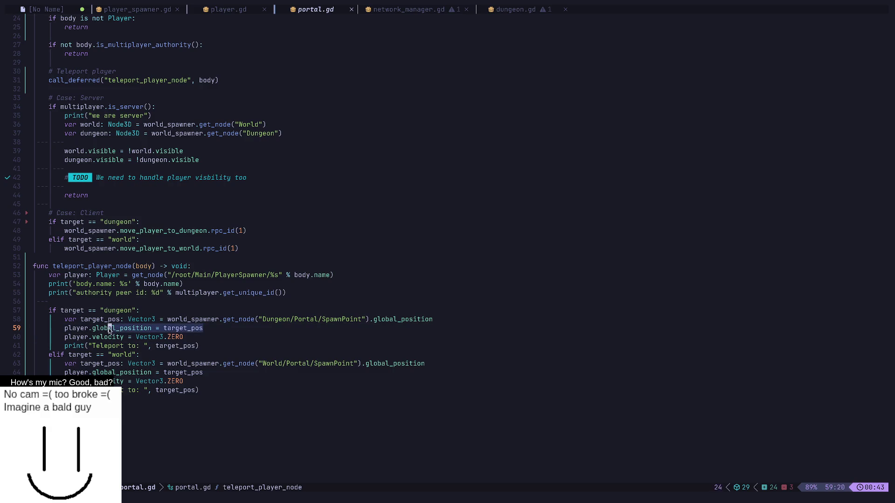
key(y)
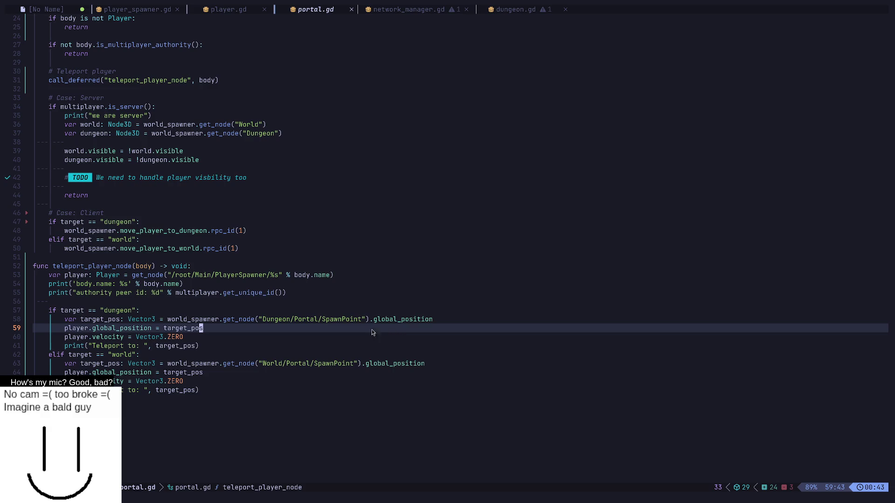
click(287, 293)
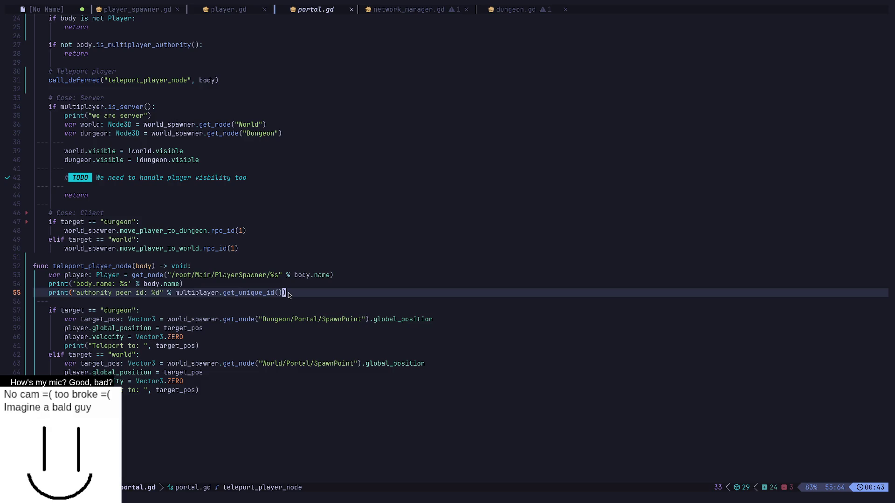
text(opri)
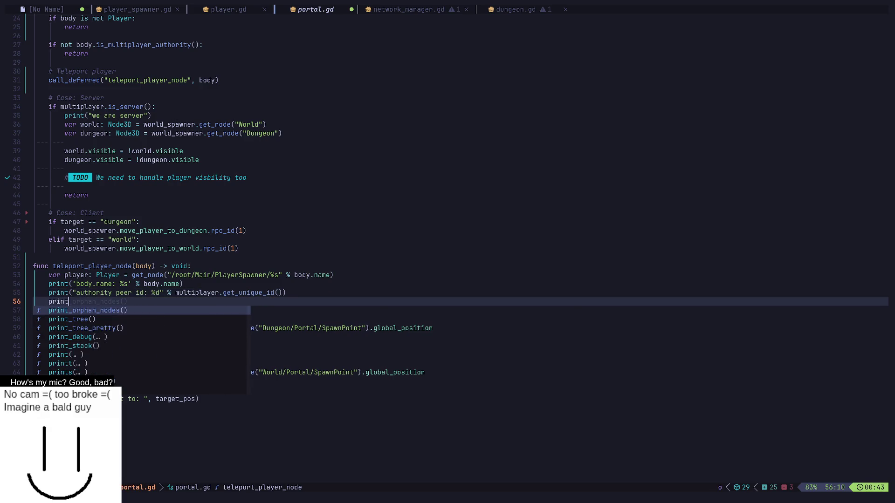
key(alt+Tab)
click(45, 59)
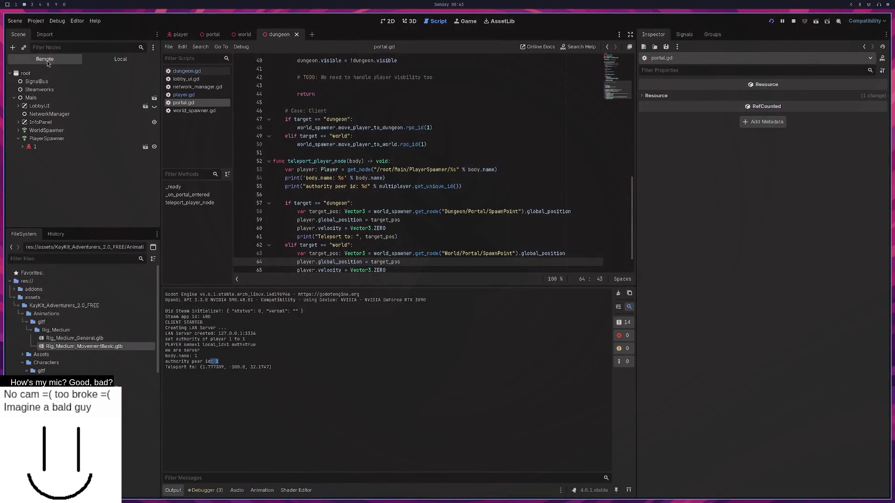
Step: Filter node 1's properties by 'autho' to confirm Multiplayer Authority 1, then tile Neovim with the chat
click(38, 148)
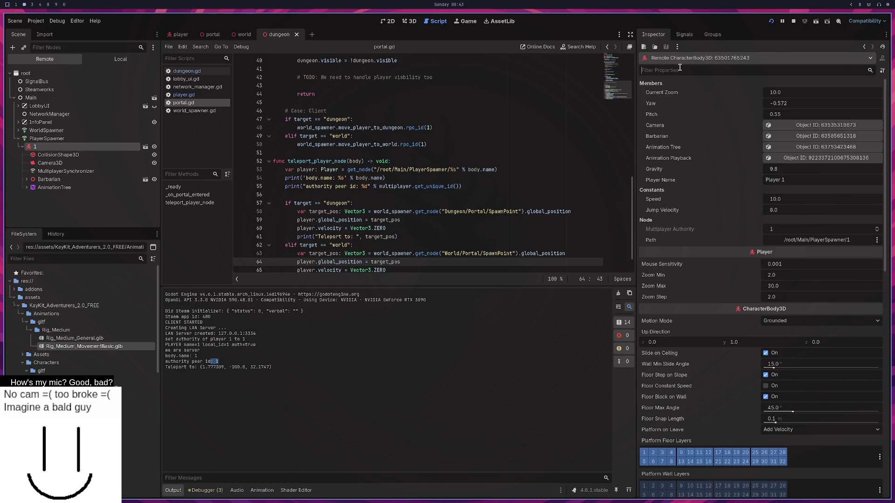
text(autho)
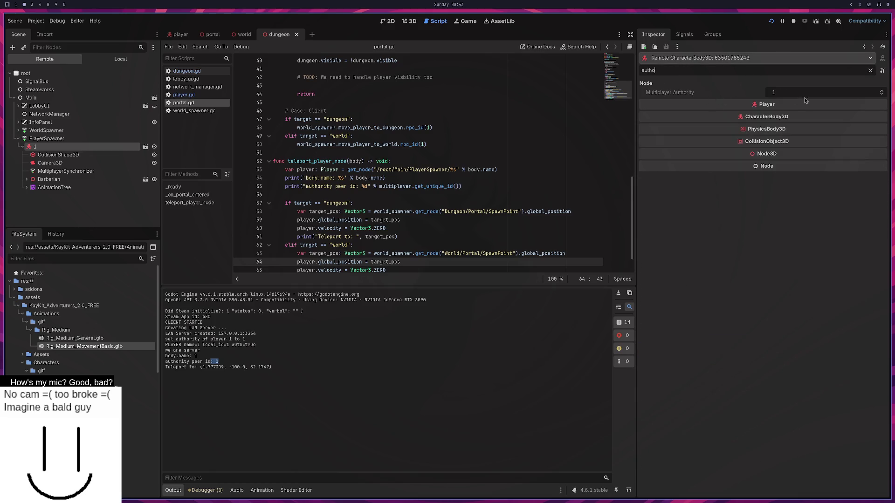
click(870, 70)
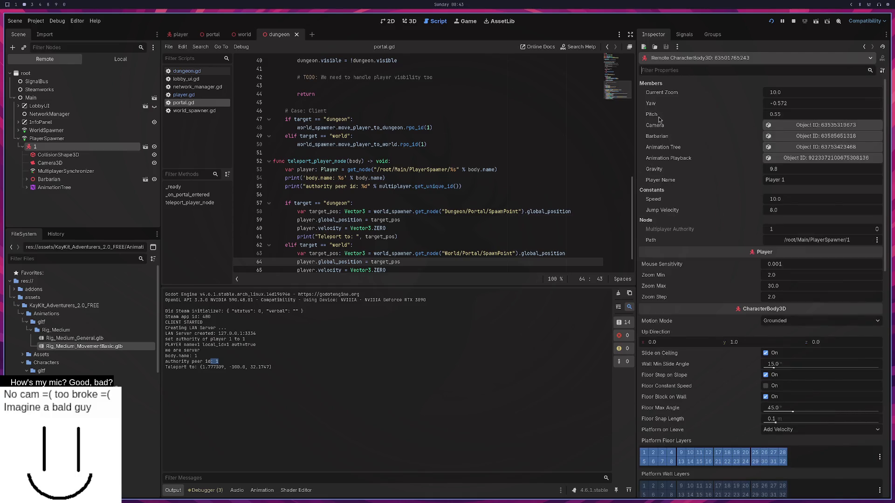
key(super+1)
key(super+f)
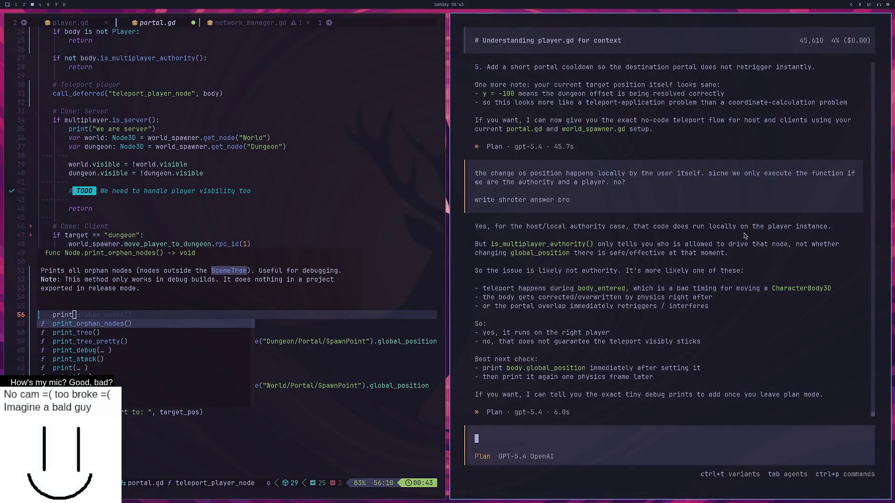
Step: Tell the AI chat 'we dop have the proper authority' and 'we already defer it'
text(we dop have the proper aut)
text(hority)
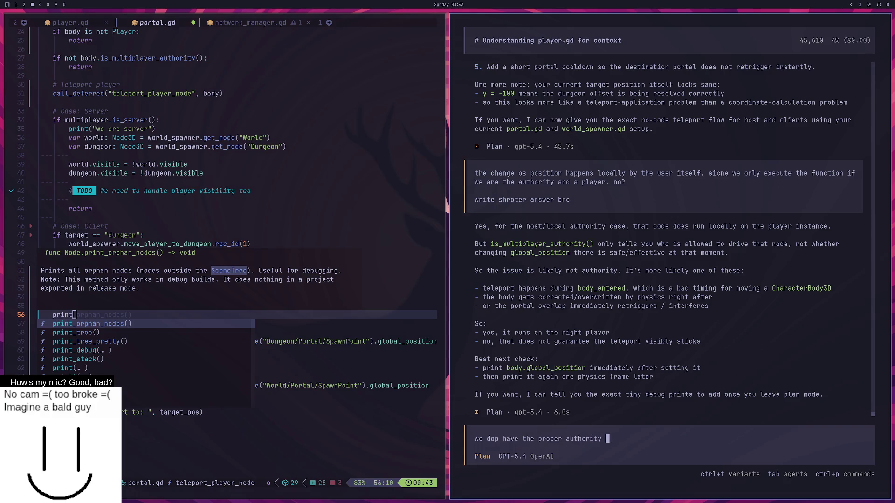
key(Return)
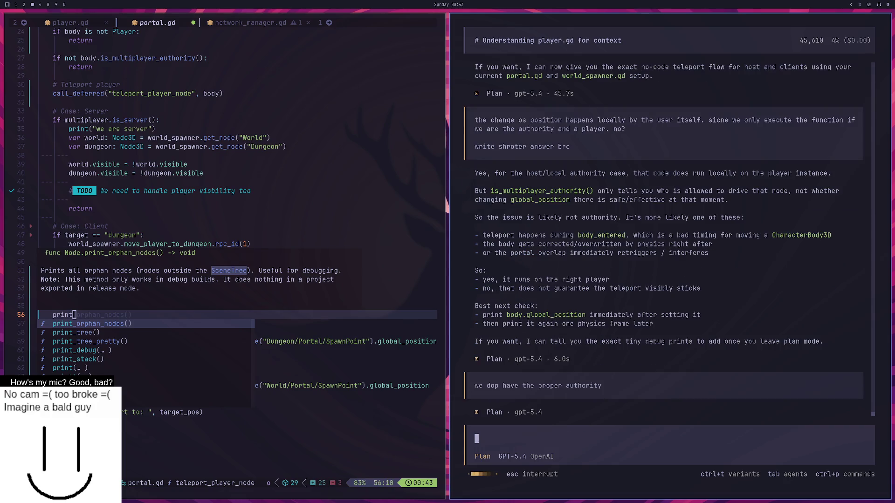
key(super+shift+Left)
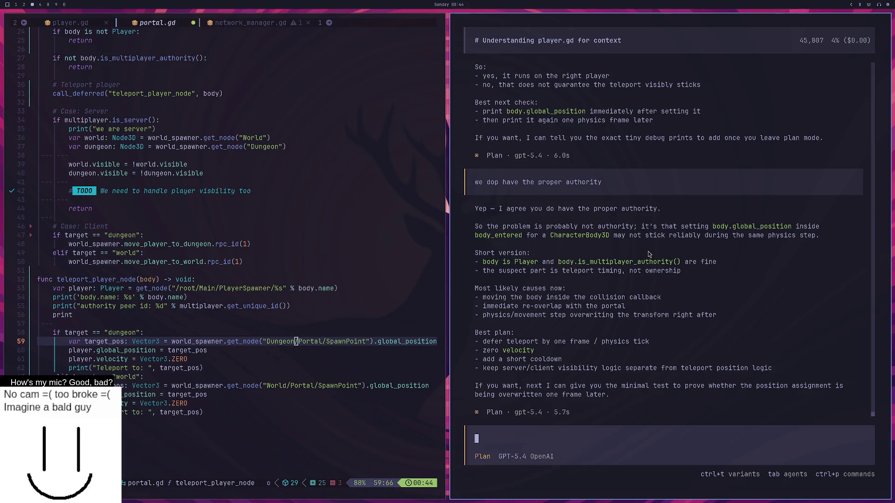
text(we already def)
text(er it)
key(Return)
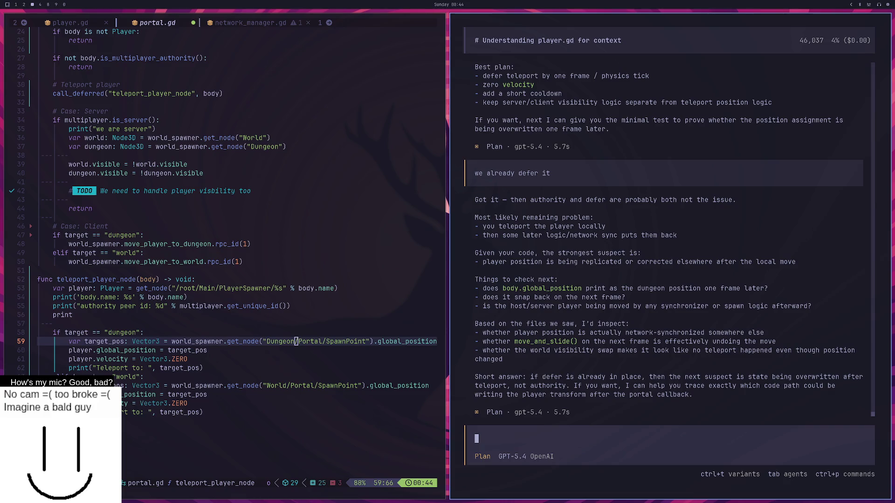
key(super+2)
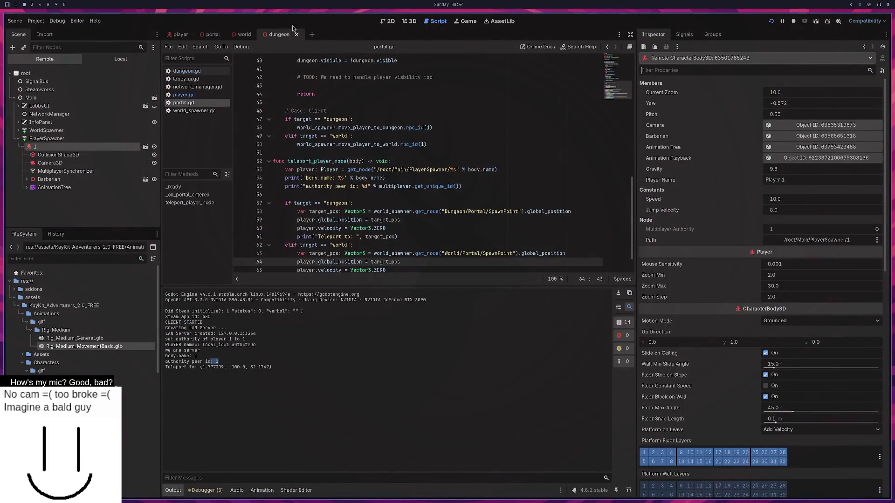
Step: Open main.gd and the main scene, checking its 2D and 3D views
key(ctrl+alt+o)
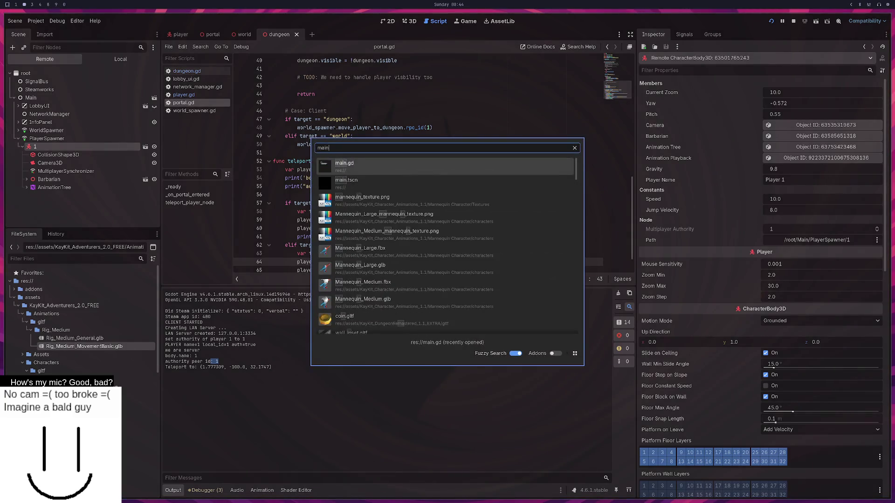
double_click(354, 323)
key(ctrl+shift+o)
text(main)
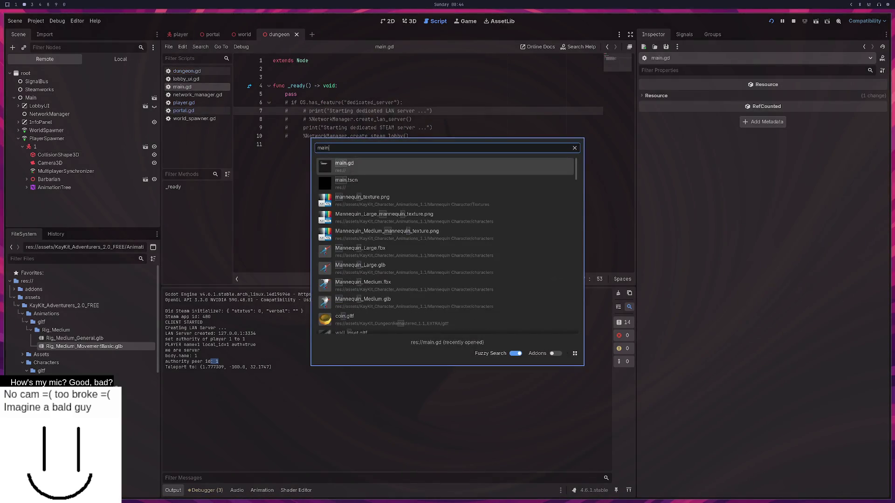
key(Return)
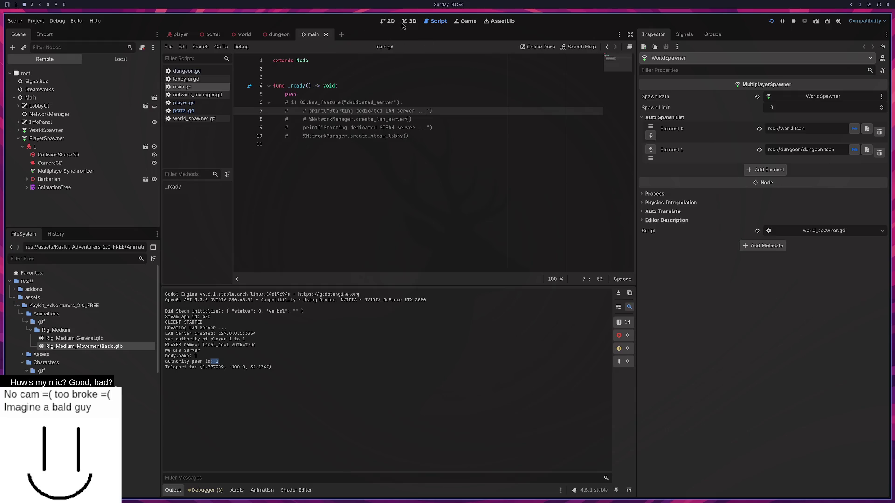
click(404, 24)
click(391, 22)
click(410, 22)
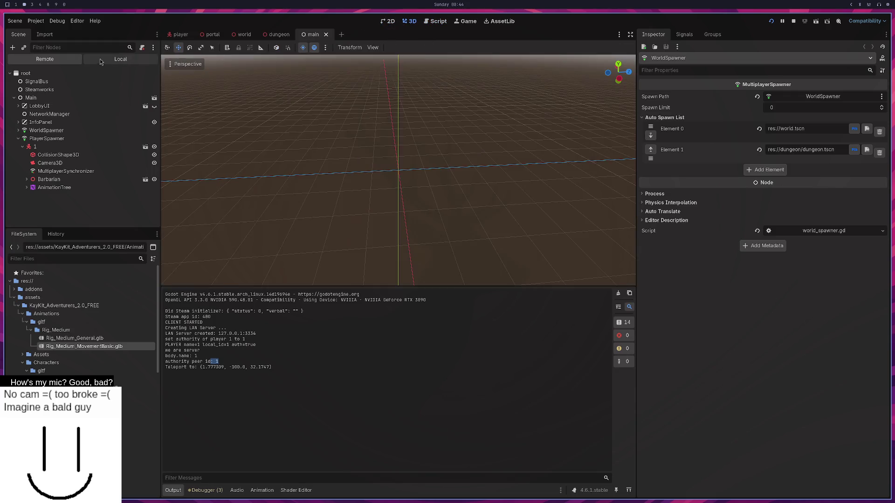
Step: Switch the scene dock to the live remote tree and expand WorldSpawner, Dungeon and World
click(105, 58)
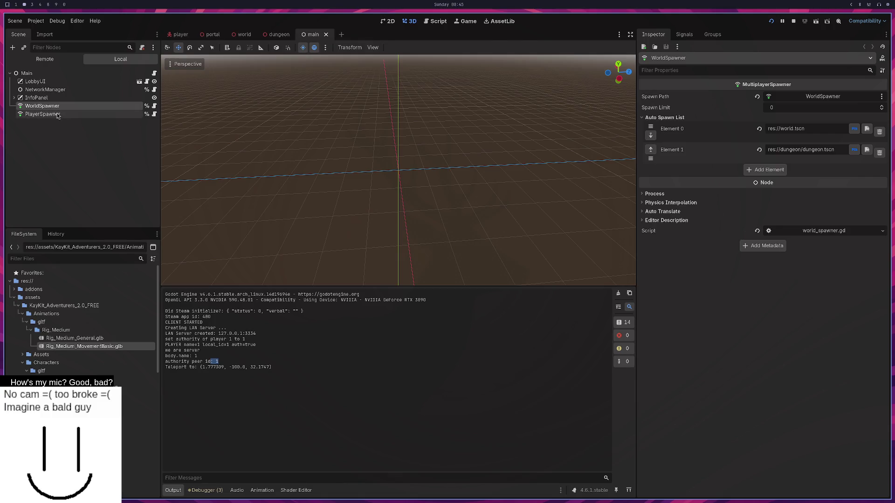
click(58, 62)
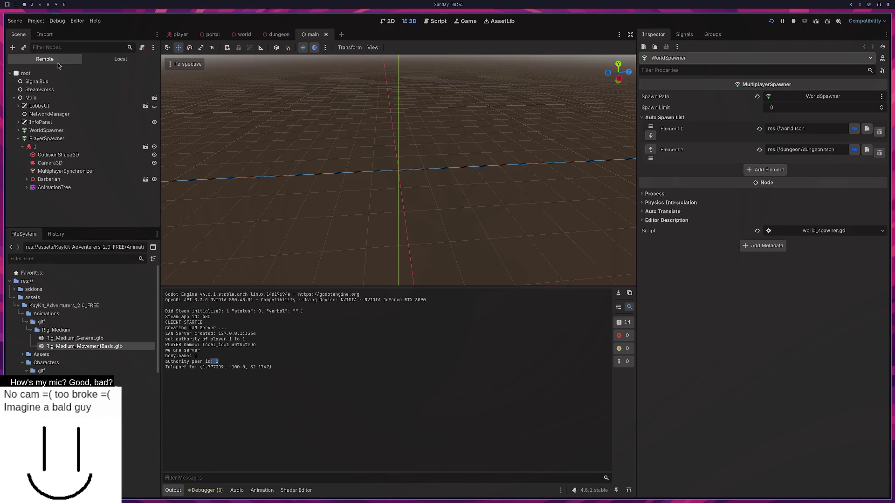
click(18, 130)
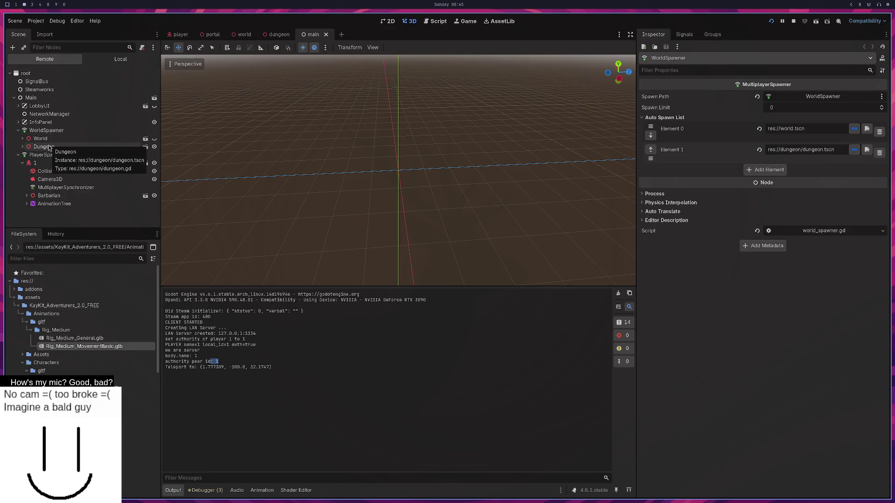
click(22, 147)
click(22, 139)
scroll(50, 167, down, 3)
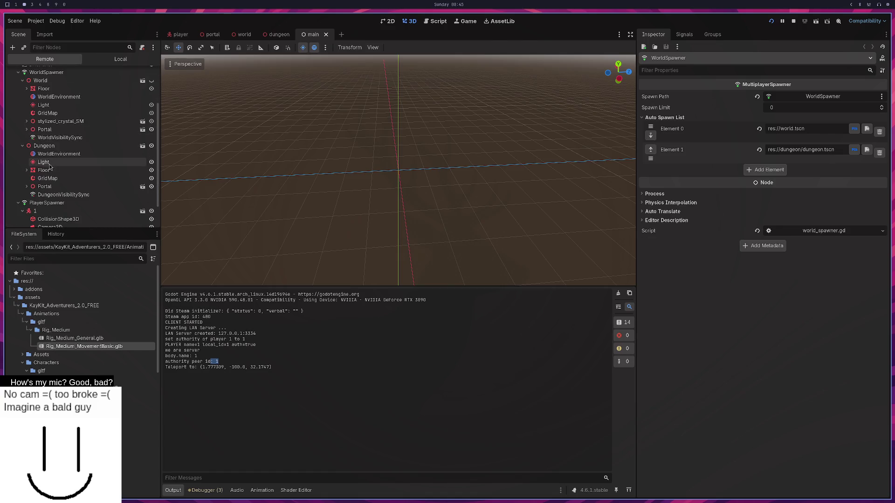
Step: Inspect WorldVisibilitySync, then the player's MultiplayerSynchronizer (authority 1, replication interval 0.0)
click(72, 139)
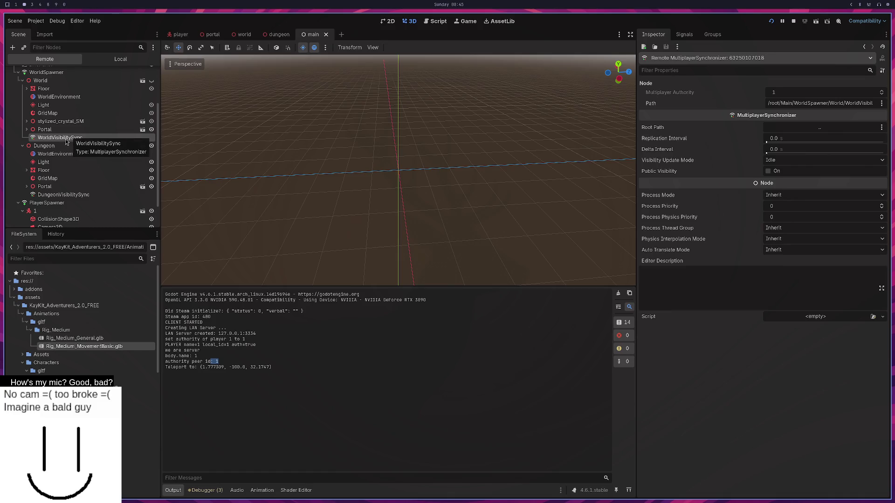
scroll(64, 147, down, 2)
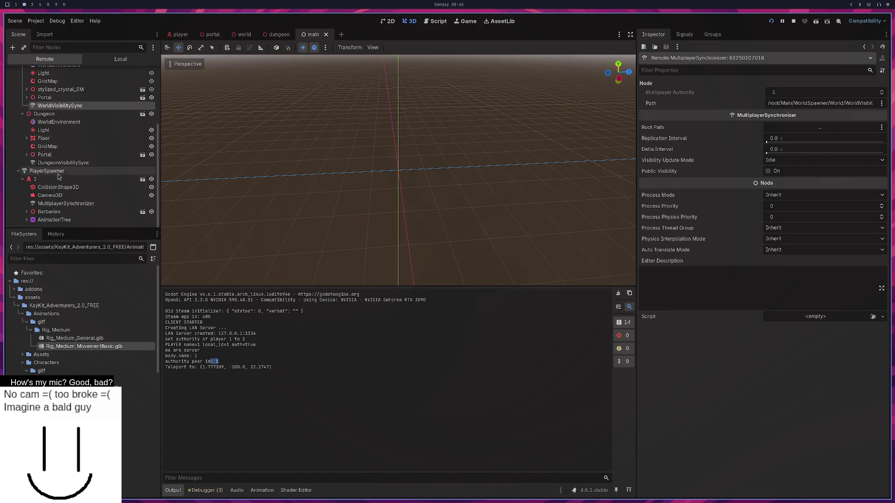
click(64, 207)
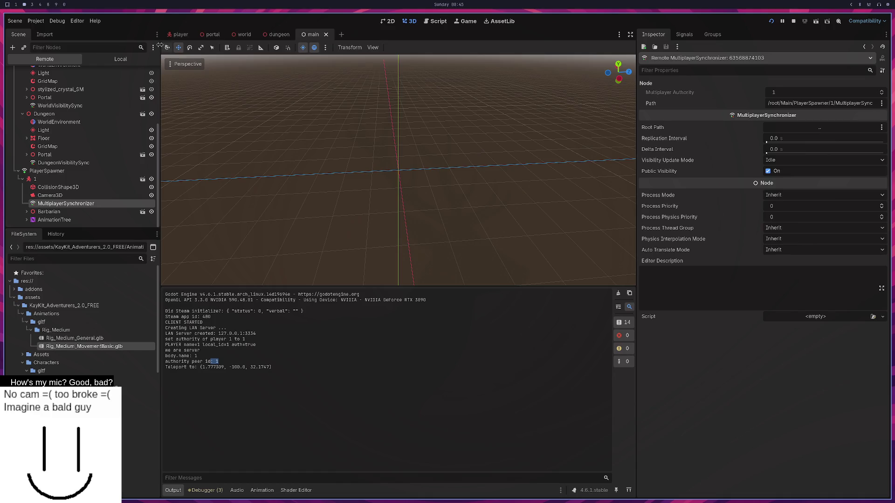
click(41, 22)
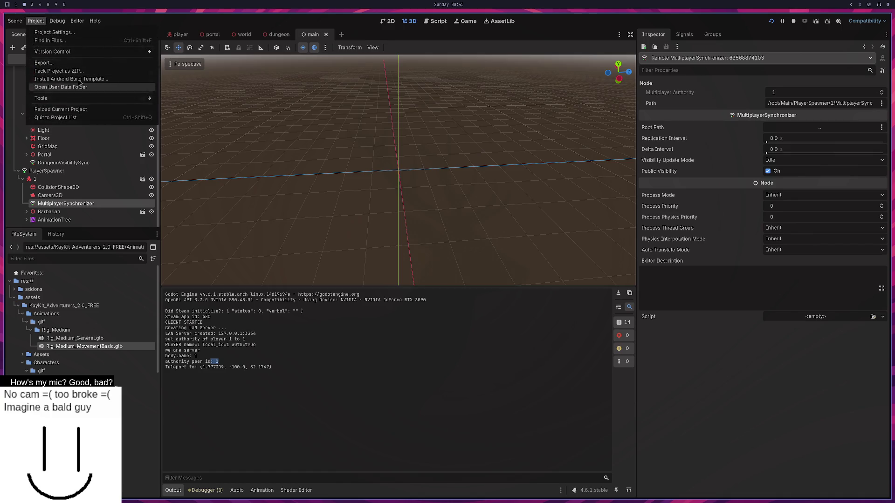
Step: Enable Multiple Instances with a count of 2 in Customize Run Instances and rerun the project
mouse_move(57, 21)
click(93, 126)
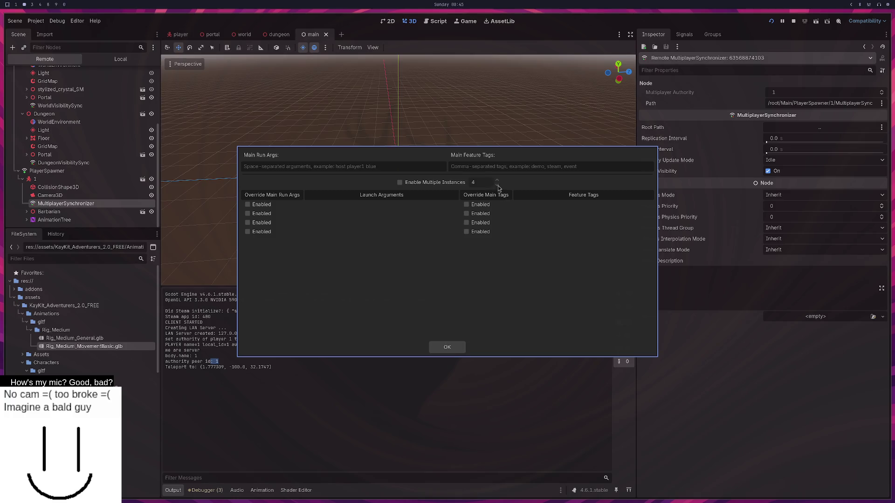
click(400, 182)
click(497, 185)
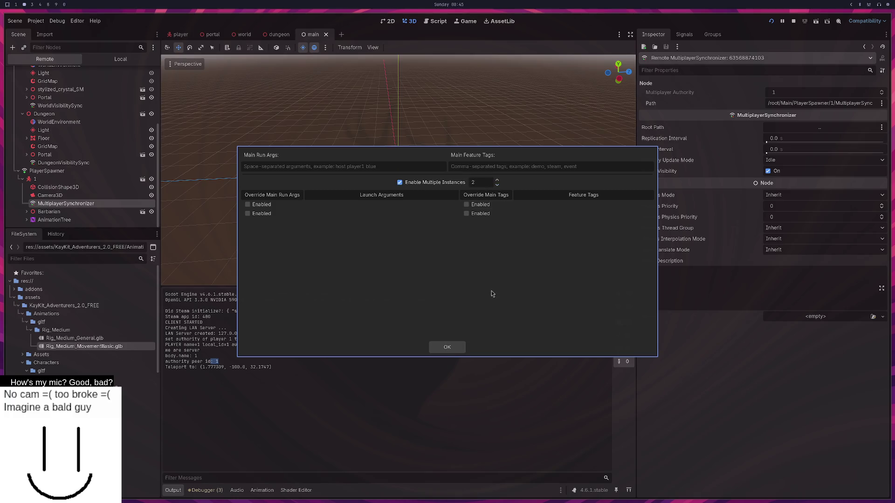
click(443, 349)
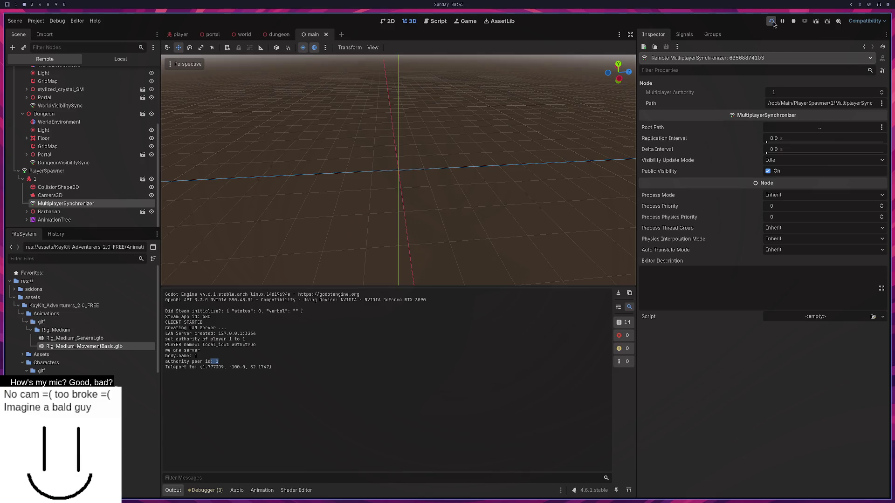
click(771, 22)
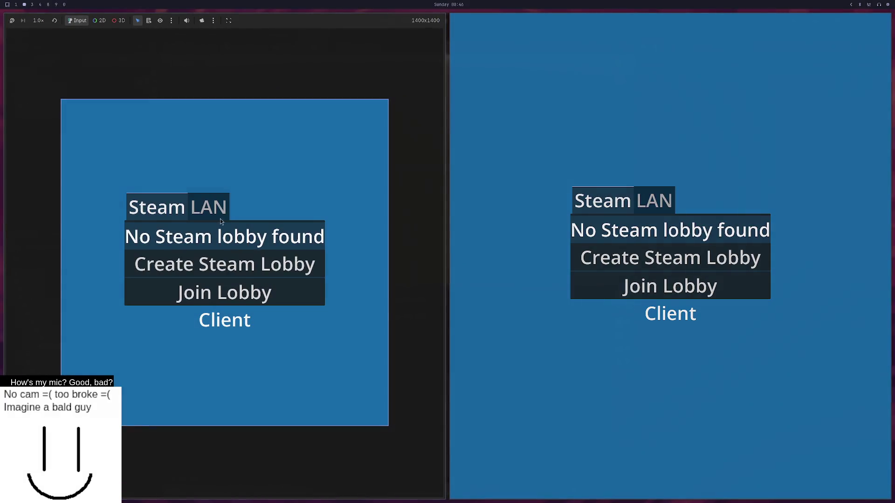
Step: Host a LAN server in the first game window and join it from the second
click(220, 217)
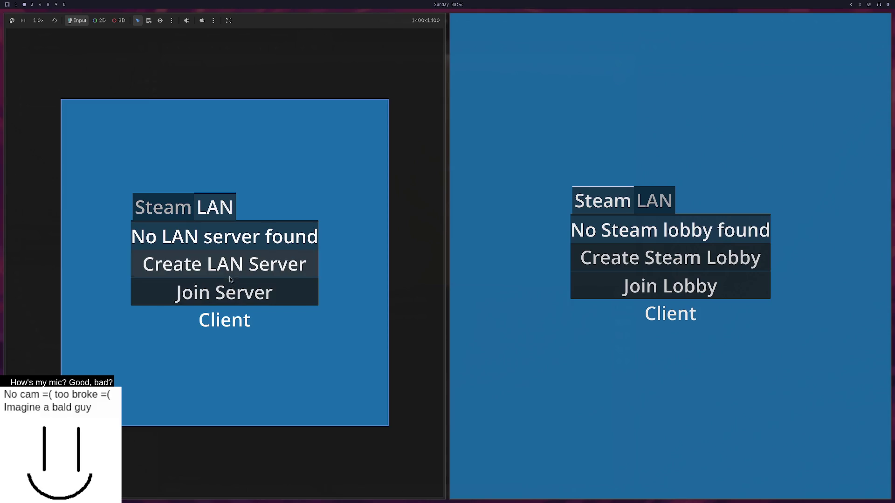
click(225, 264)
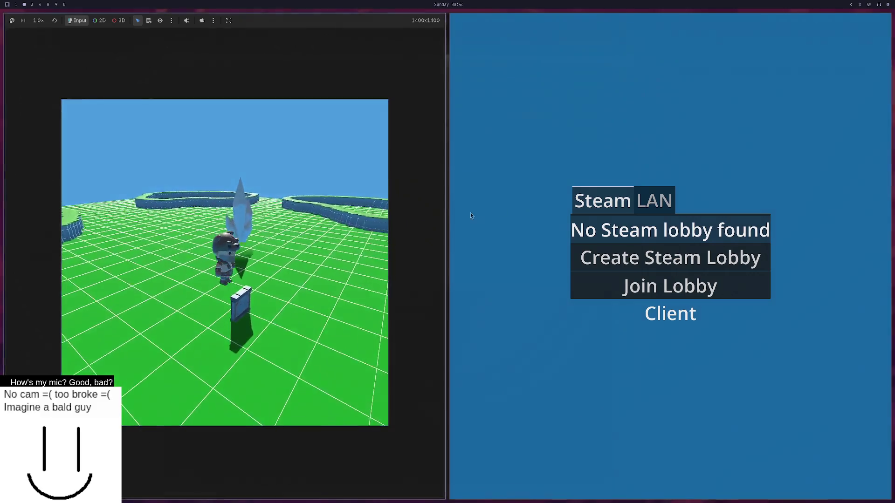
click(654, 200)
click(676, 275)
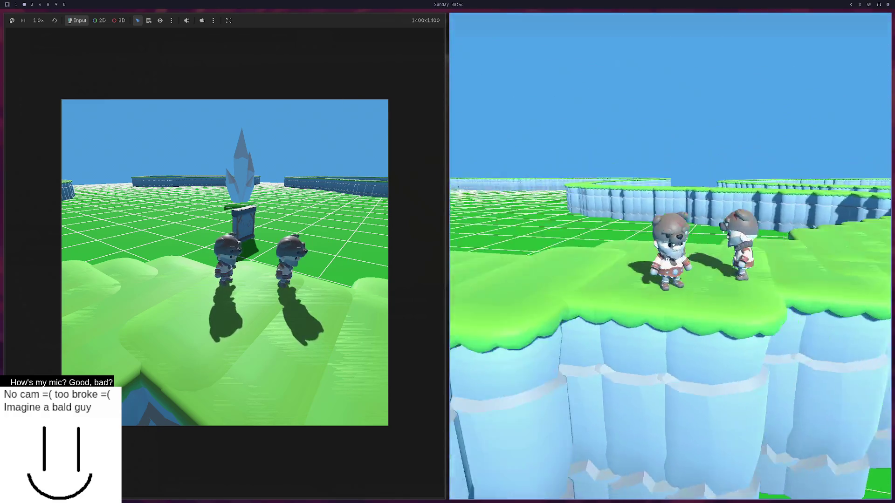
Step: Walk the client character into the portal until portal.gd halts on line 58
key(w)
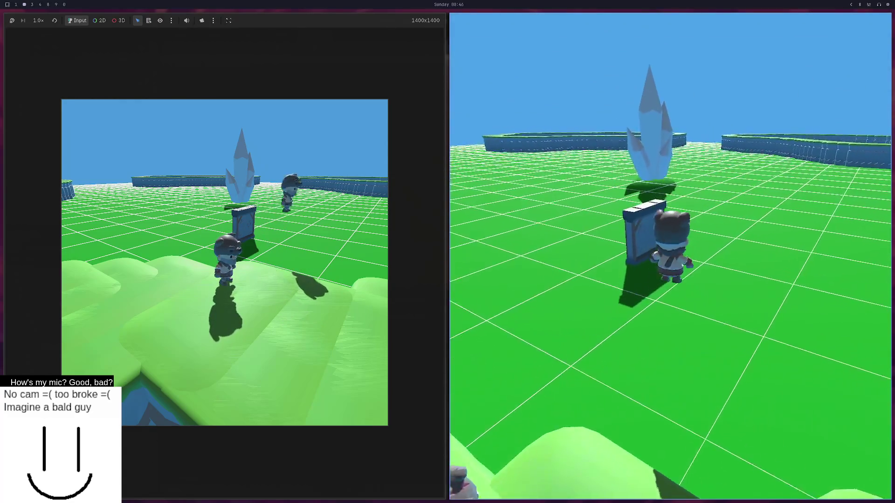
key(s)
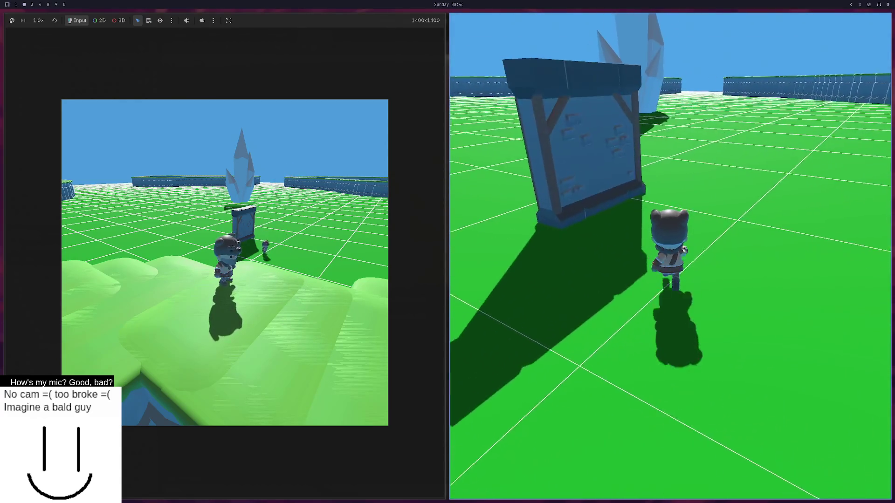
click(381, 256)
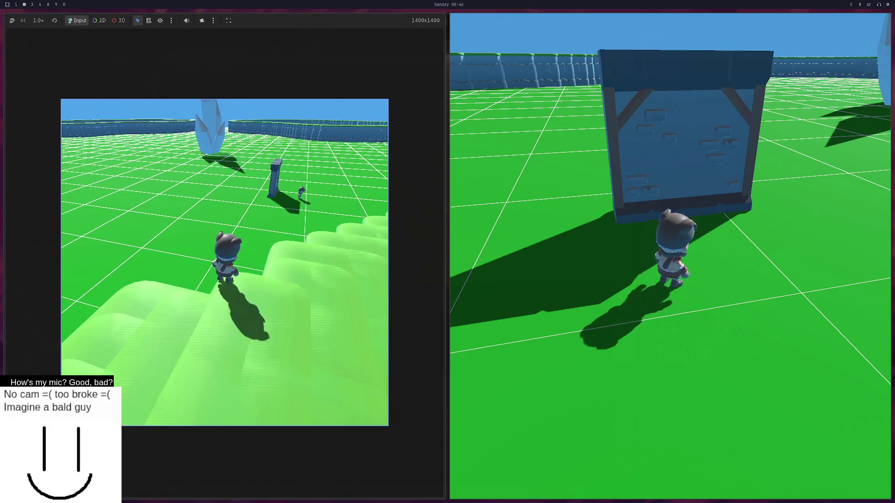
key(w)
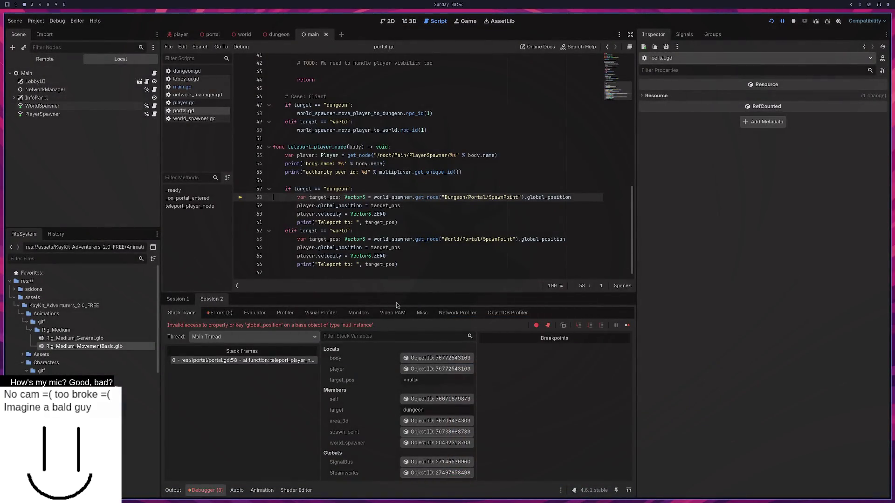
Step: Review the Dungeon/Portal/SpawnPoint not-found error and highlight portal.gd's call_deferred teleport lines
click(214, 318)
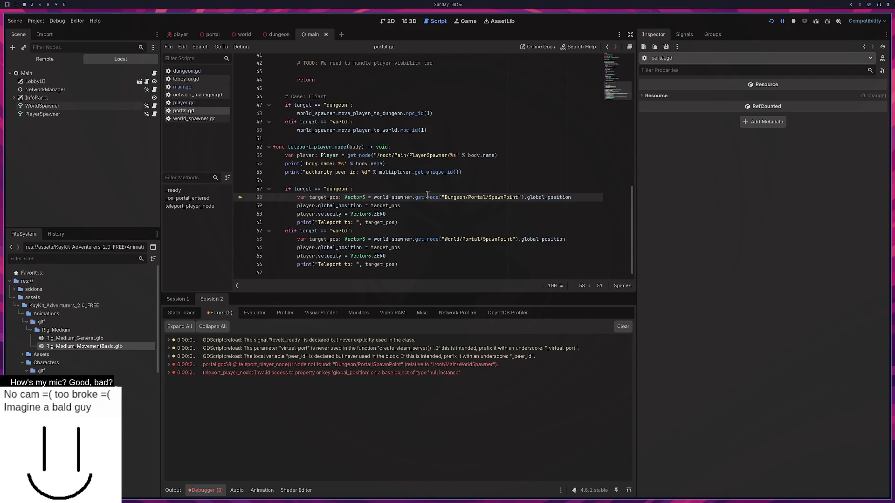
mouse_move(428, 195)
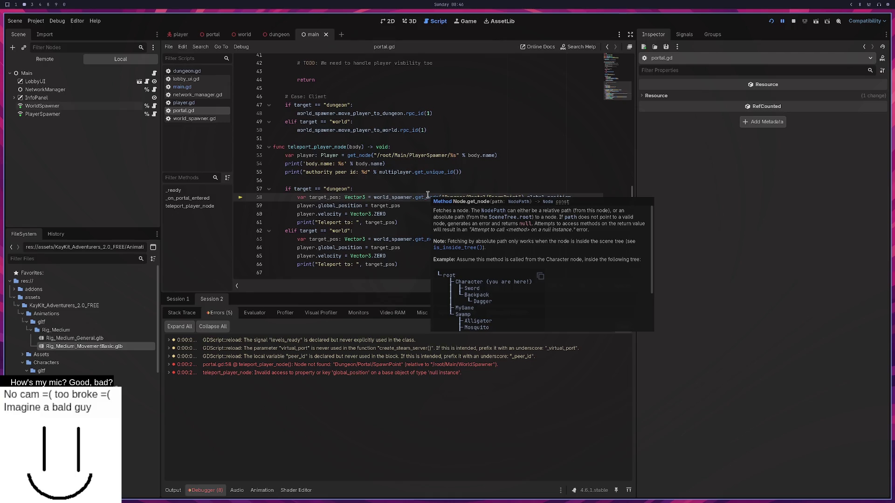
scroll(372, 210, up, 3)
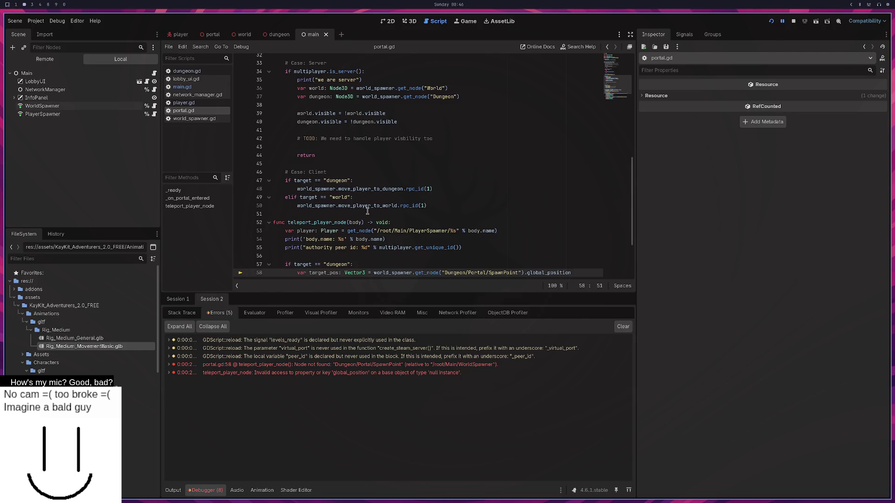
scroll(367, 211, down, 1)
mouse_move(366, 212)
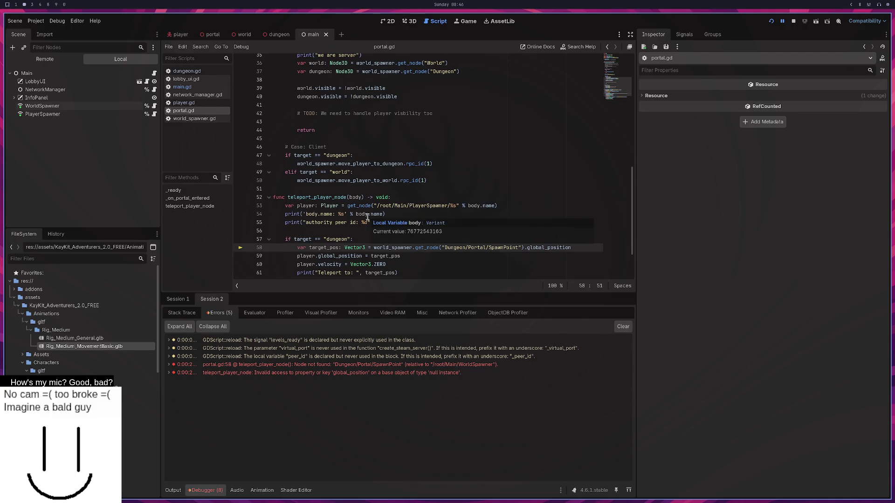
scroll(368, 217, up, 3)
scroll(366, 205, down, 1)
scroll(366, 204, up, 3)
drag(416, 147, 412, 133)
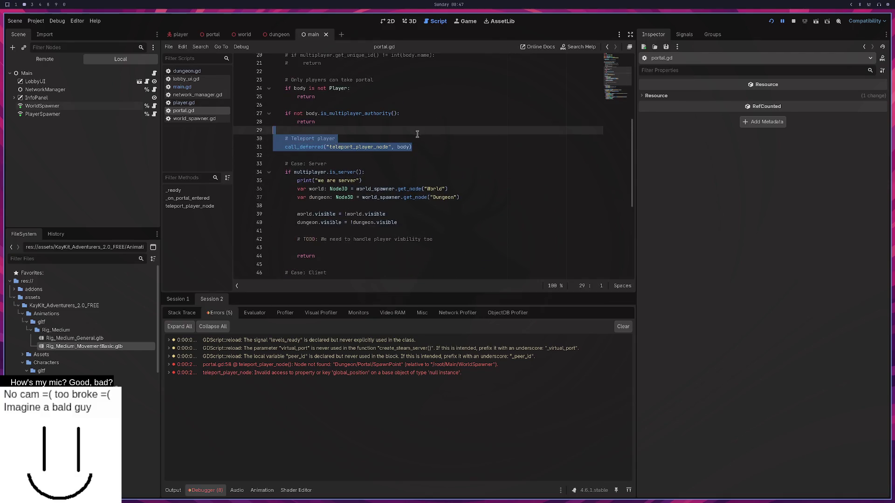
key(Left)
Step: In Neovim, move the # Teleport player block below the visibility TODO in the server branch
key(super+3)
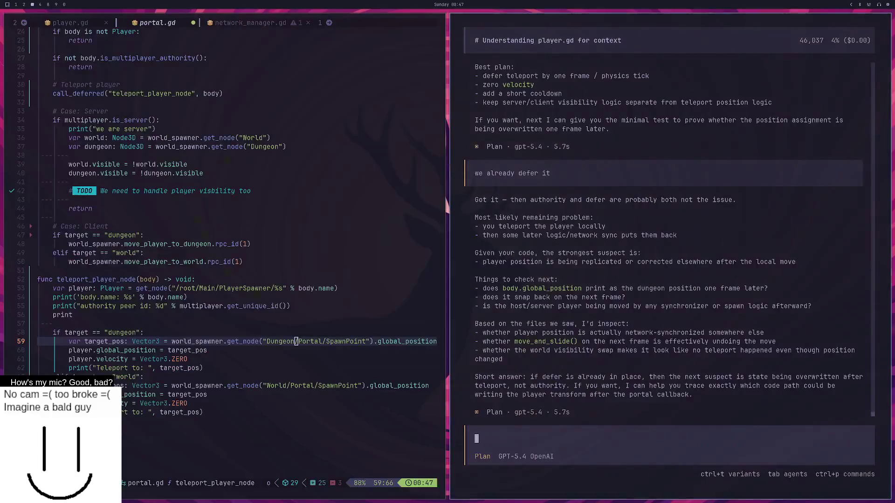
scroll(213, 227, up, 2)
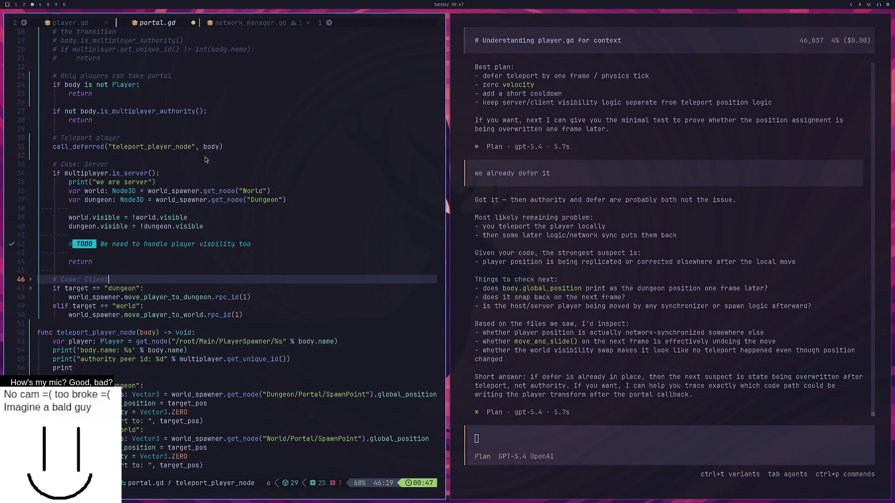
click(206, 138)
text(Vjj)
key(Escape)
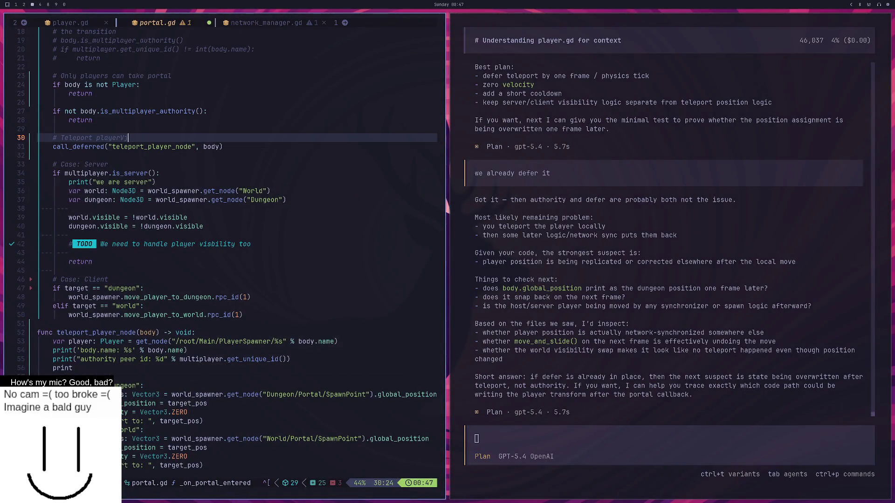
key(u)
key(V)
key(j)
key(j)
key(d)
key(j)
key(j)
key(j)
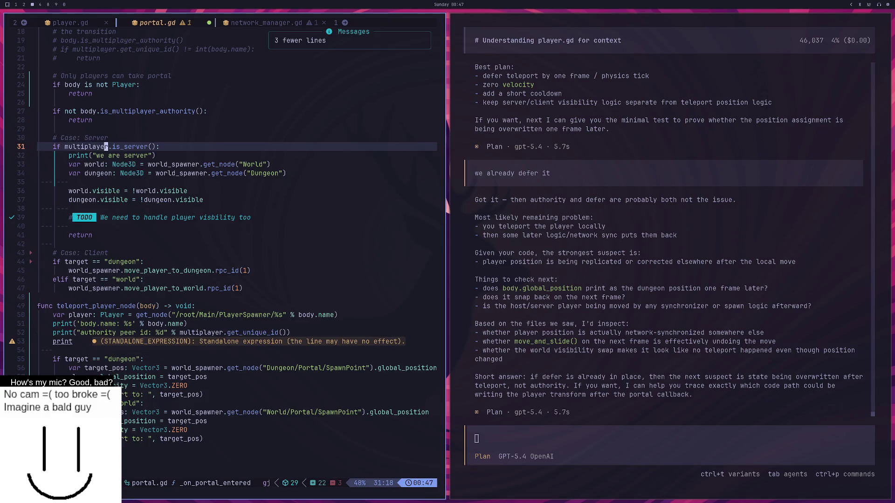
key(j)
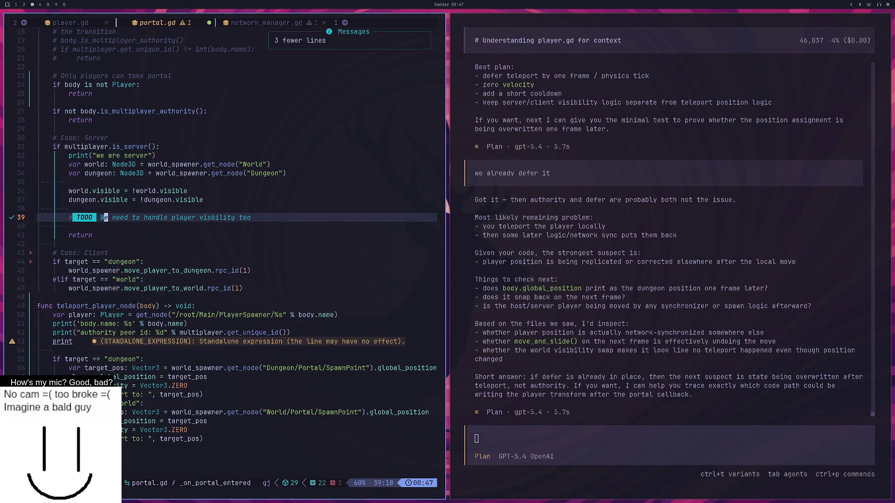
key(p)
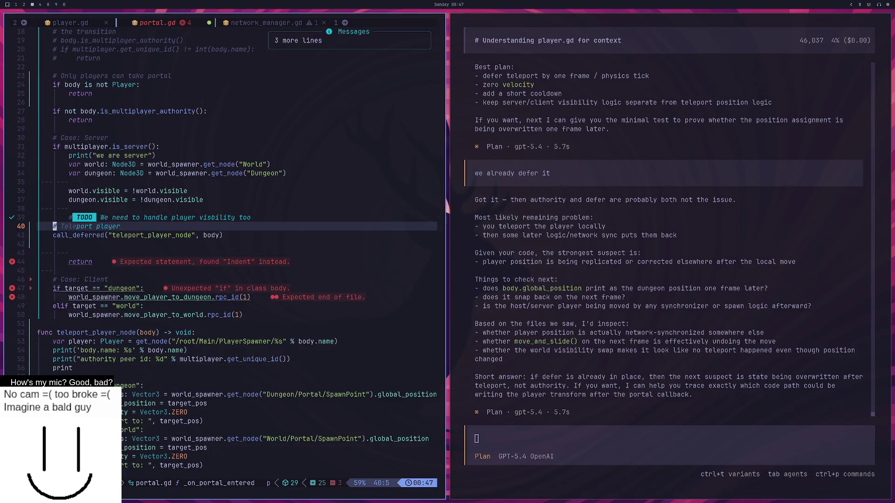
Step: Indent the pasted teleport lines into the server branch and check the client branch below
key(shift+v)
key(j)
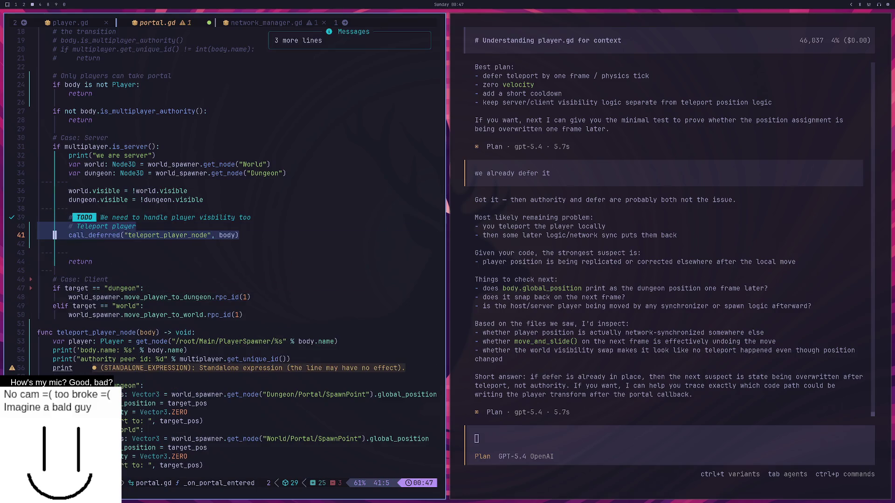
key(shift+period)
key(shift+o)
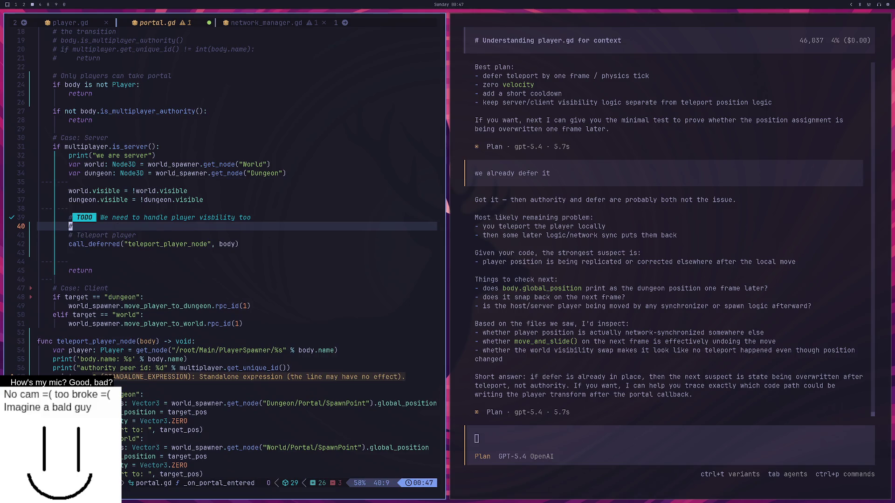
key(x)
key(j)
key(shift+v)
key(j)
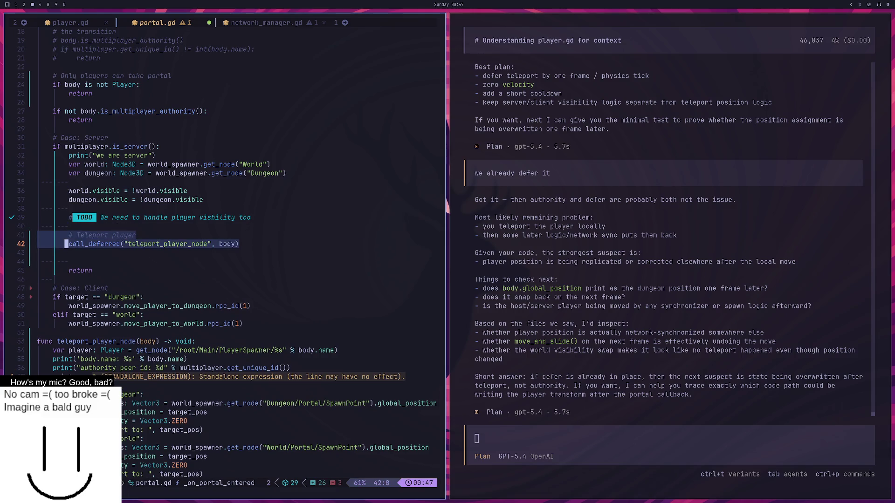
key(Escape)
key(j)
key(j)
key(shift+bracketright)
key(k)
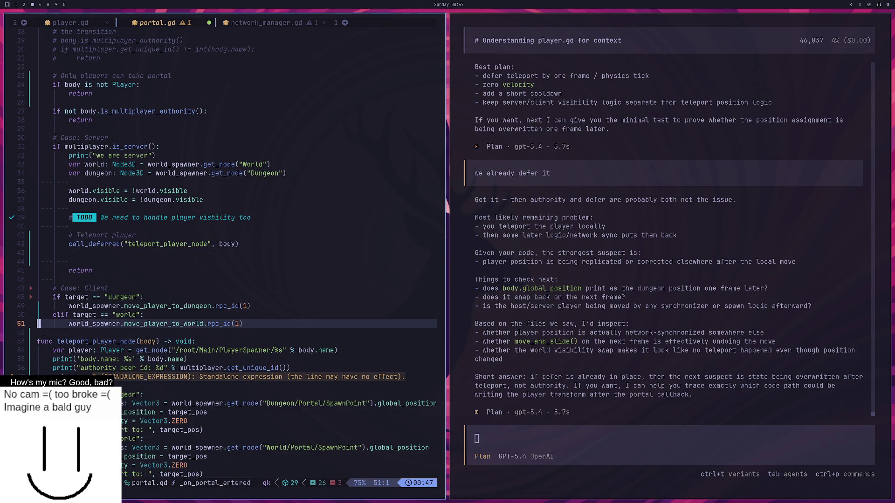
key(shift+bracketleft)
key(shift+bracketleft)
key(super+2)
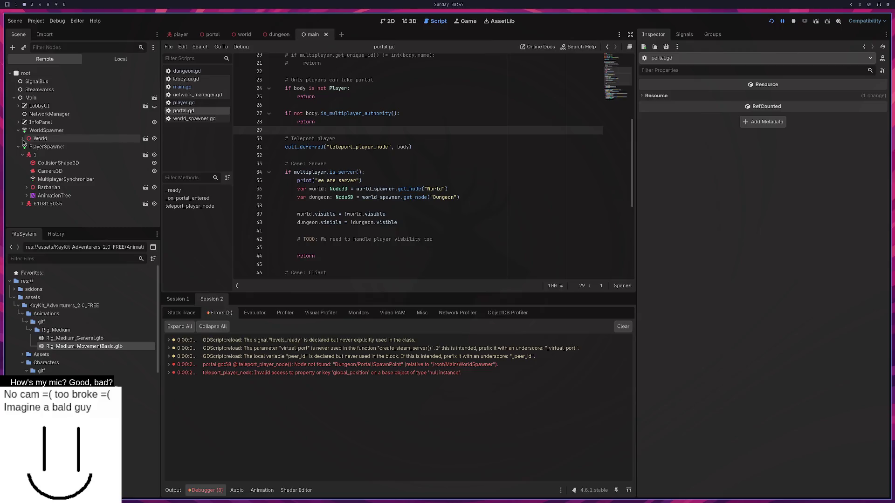
Step: Compare Session 1 and Session 2 remote trees, noting Session 2 lacks Dungeon, and collapse World
click(188, 300)
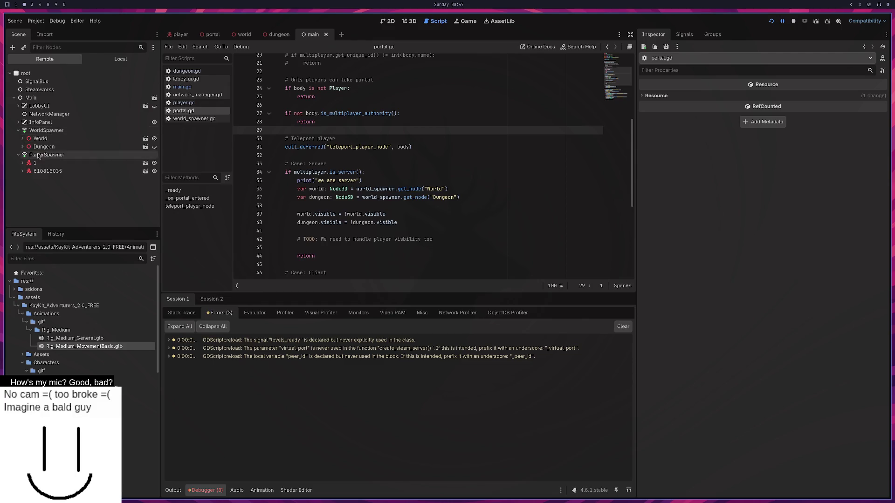
click(210, 299)
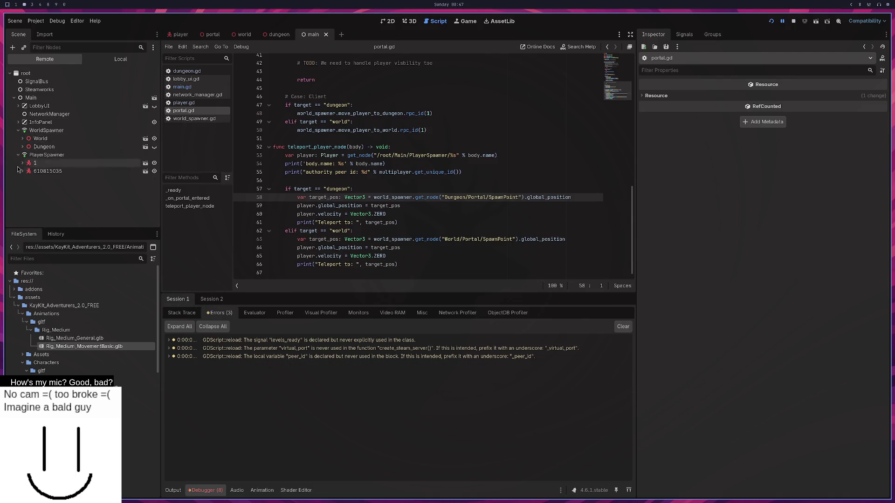
click(217, 300)
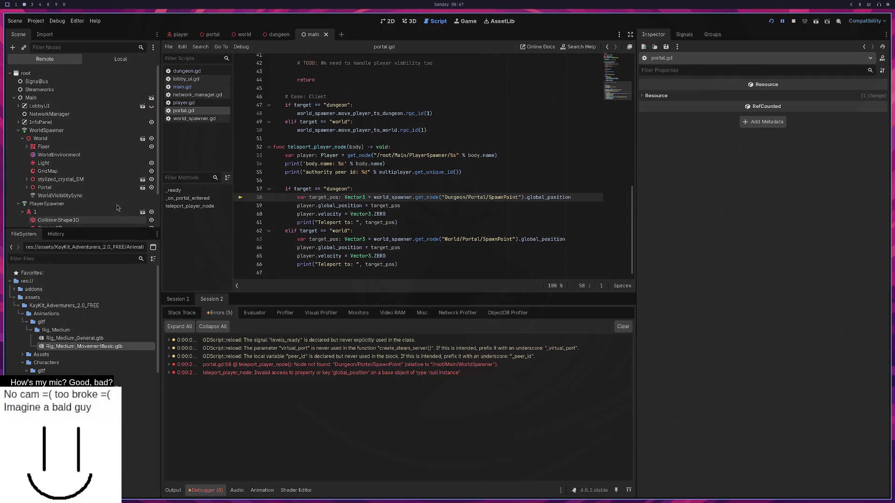
click(23, 138)
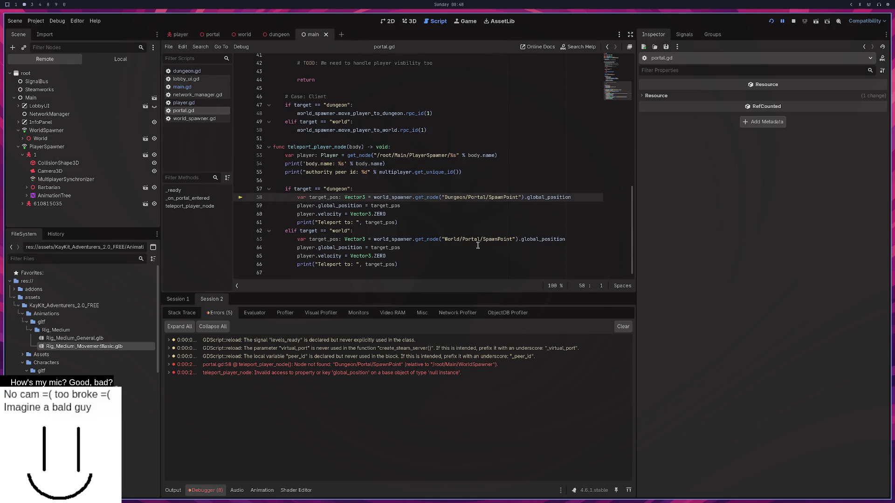
Step: Highlight portal.gd's spawn-point lookup and assignment lines before returning to Neovim
drag(477, 246, 434, 218)
click(402, 206)
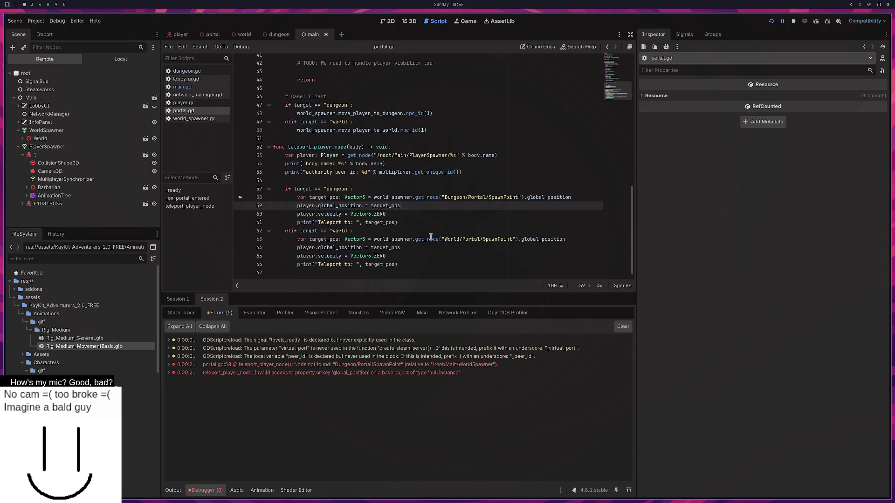
key(super+3)
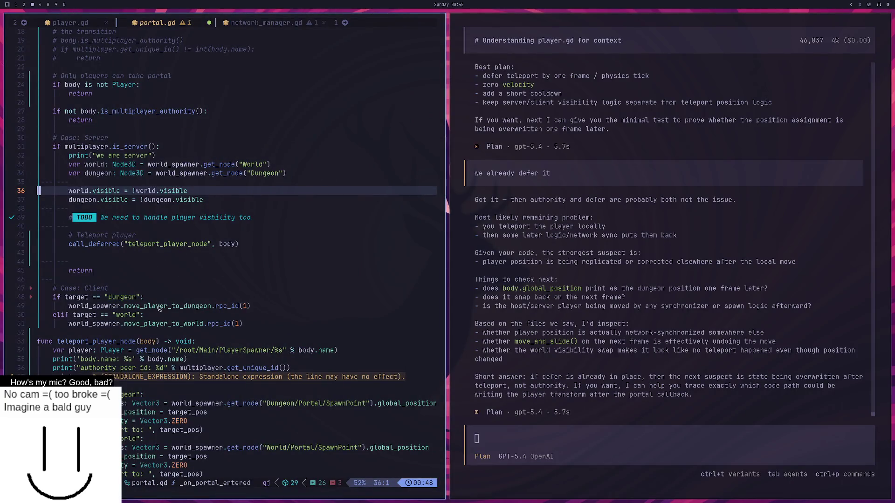
Step: Select the server's world and dungeon visibility-toggle lines and the dungeon rpc_id call
click(163, 270)
drag(180, 217, 169, 199)
drag(74, 226, 157, 174)
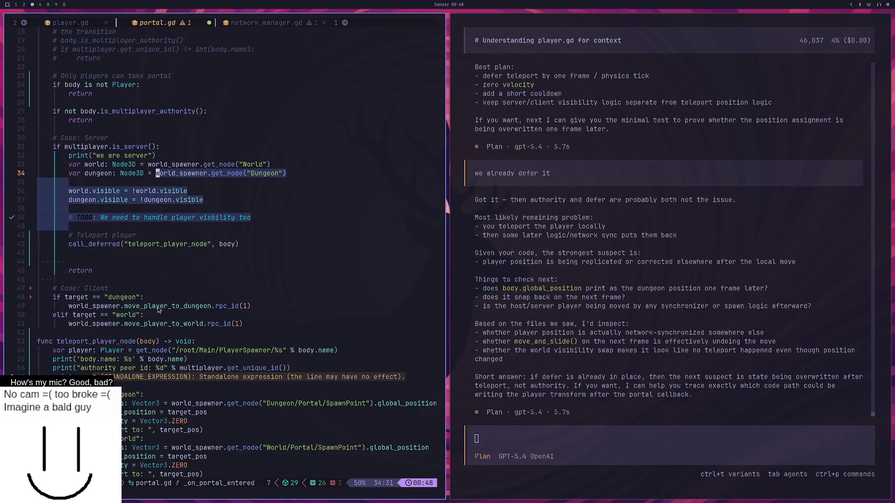
click(241, 307)
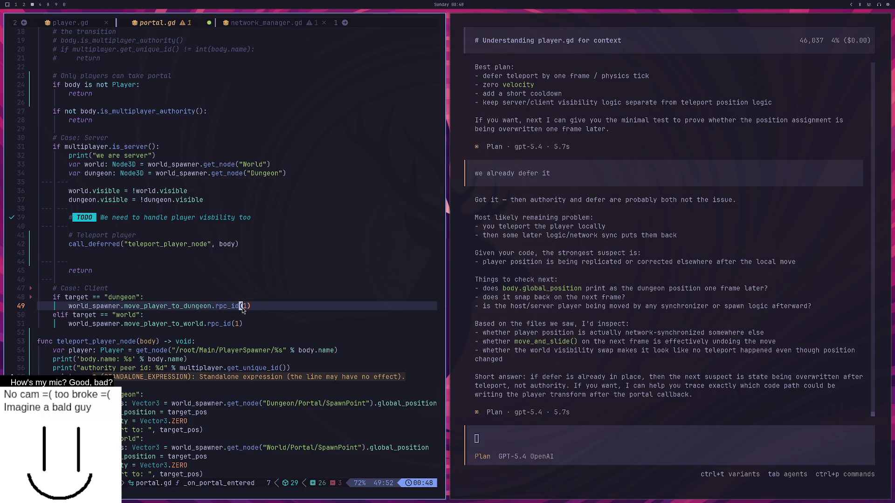
Step: Ask OpenCode "is rpc_id blocking or async" and read the answer
key(super+l)
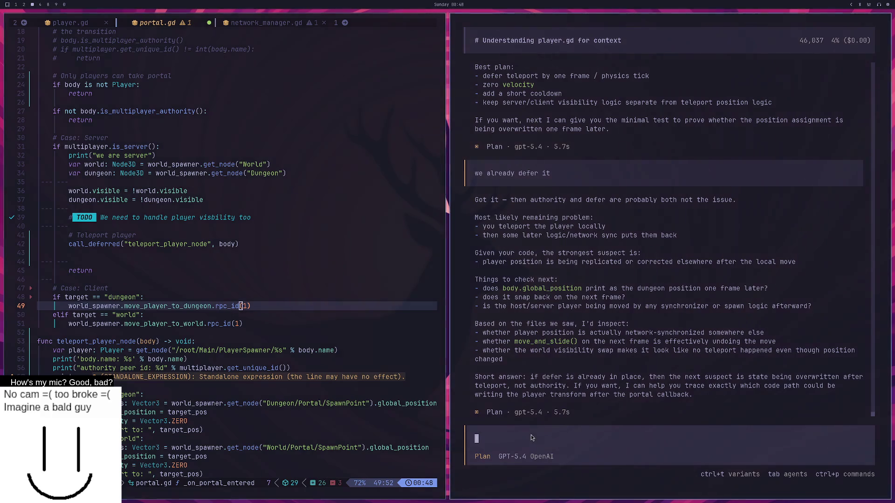
text(is rpc_id blocking or)
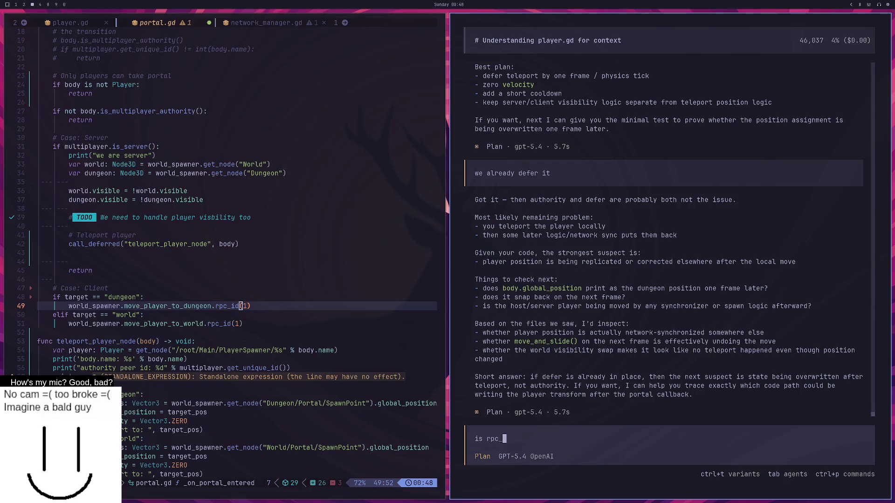
text( aaszn)
key(BackSpace)
key(BackSpace)
key(BackSpace)
text(sync)
key(Return)
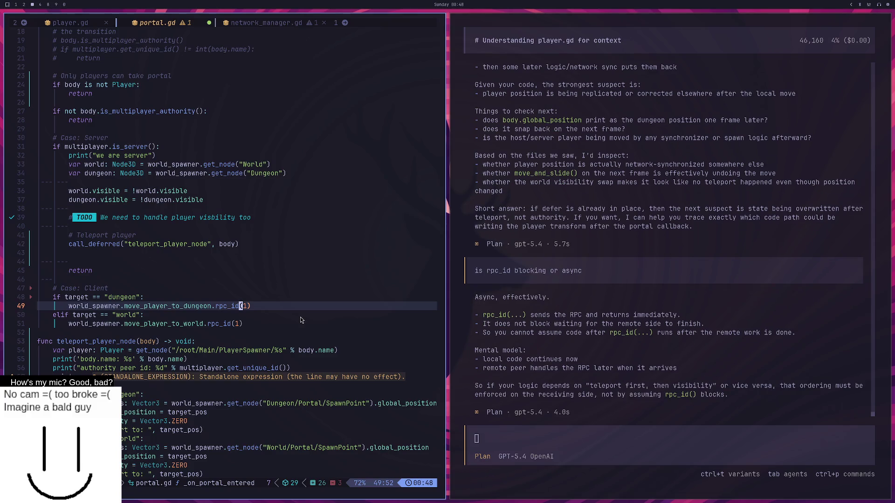
click(254, 306)
text(can)
Step: Ask OpenCode "can you liek await it tho>" about awaiting rpc_id
key(BackSpace)
key(BackSpace)
key(BackSpace)
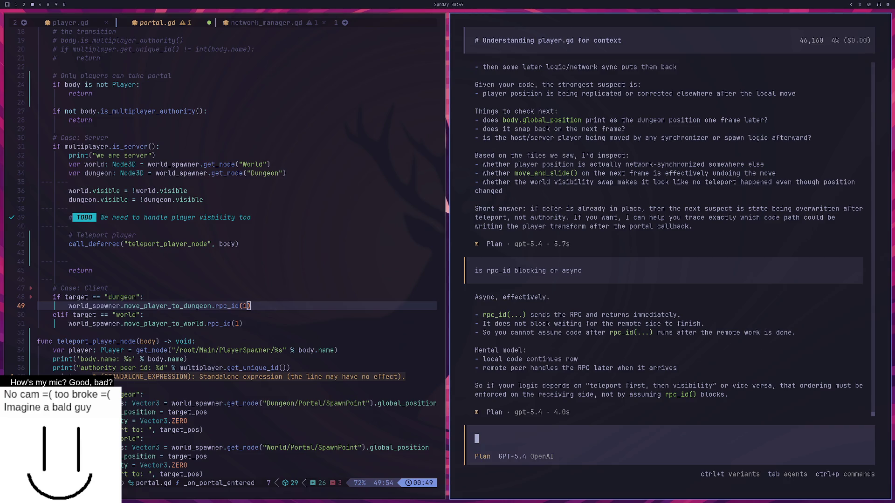
text(can you liek await)
text( it tho>)
key(Return)
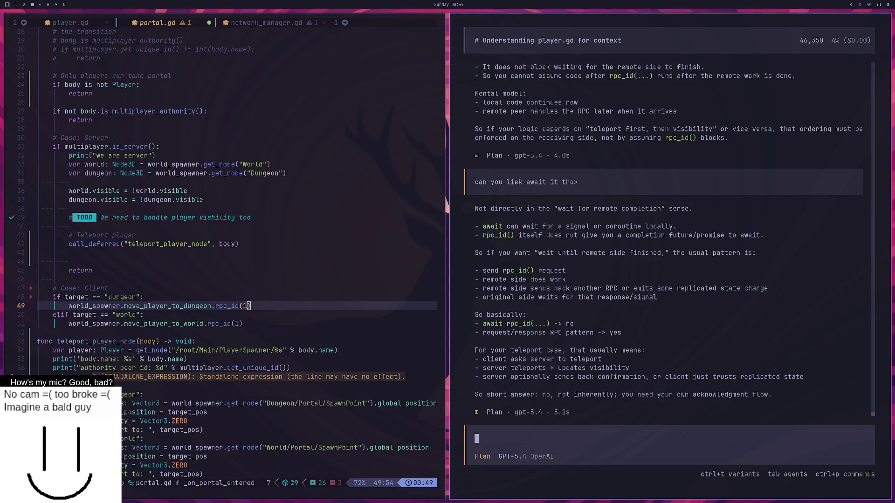
Step: Ask how to ensure World or Dungeon is spawned before teleporting, then read the gating plan
text(okay so )
text(a new problem is)
text( that if we )
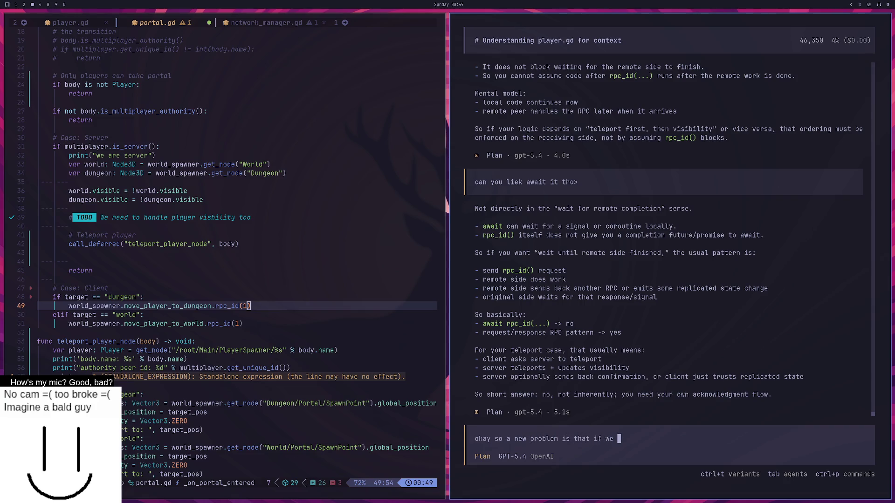
text(have a player)
text(, )
text(we first need to make sure the appropriate no)
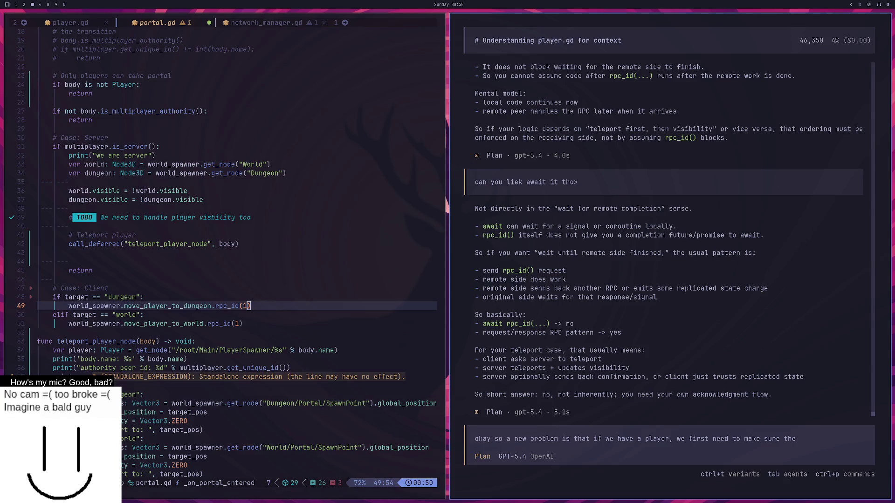
text(de i.e. world or dungeo)
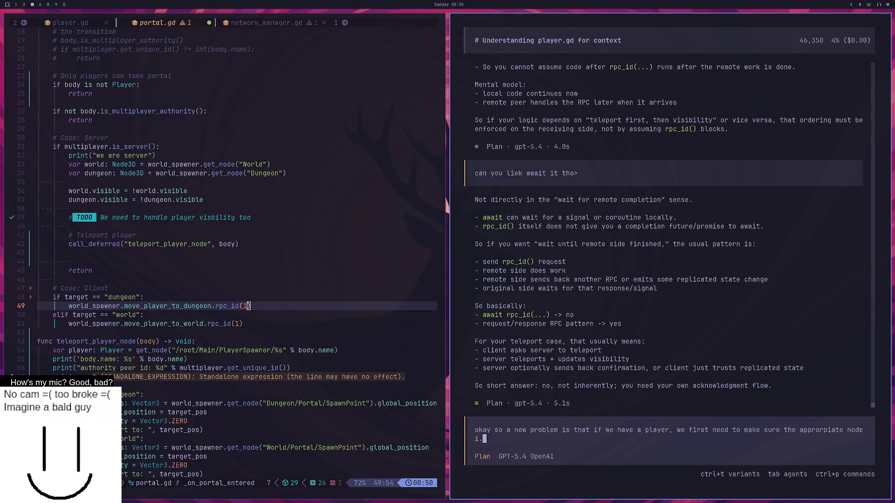
text(n is spawned befroe)
text( we teleport. h)
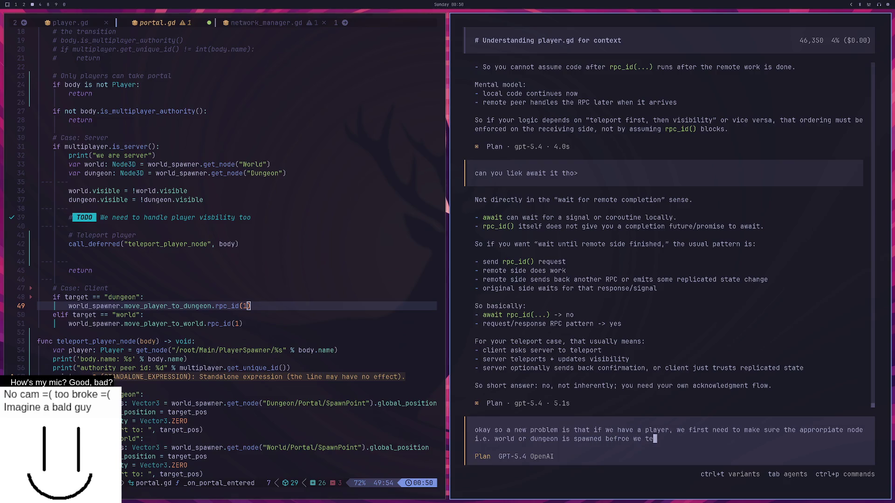
text(ow do we do tha)
text(t?)
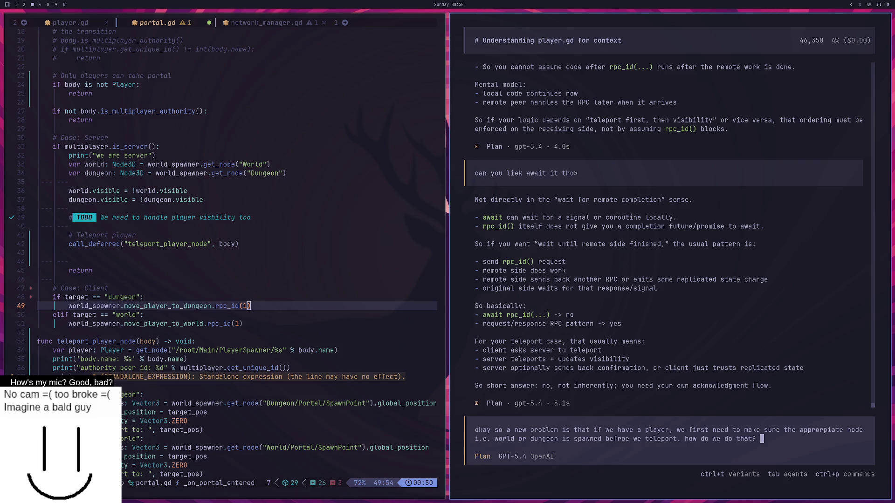
key(Return)
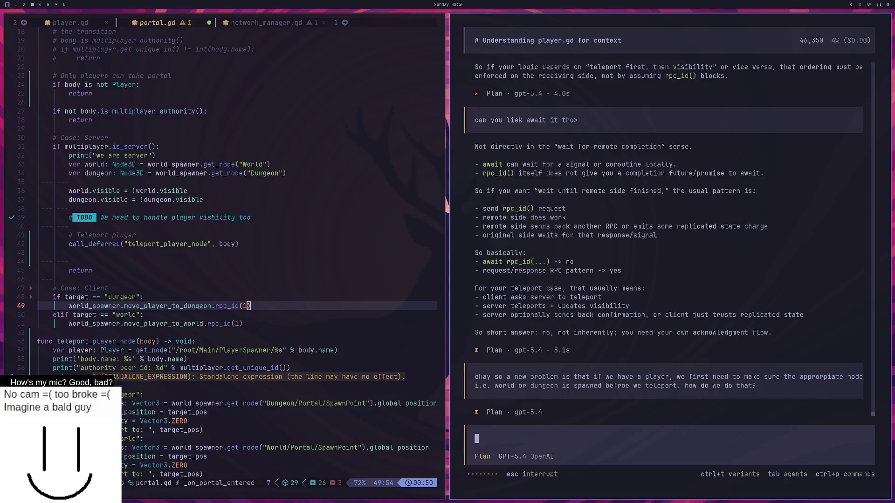
drag(250, 305, 97, 305)
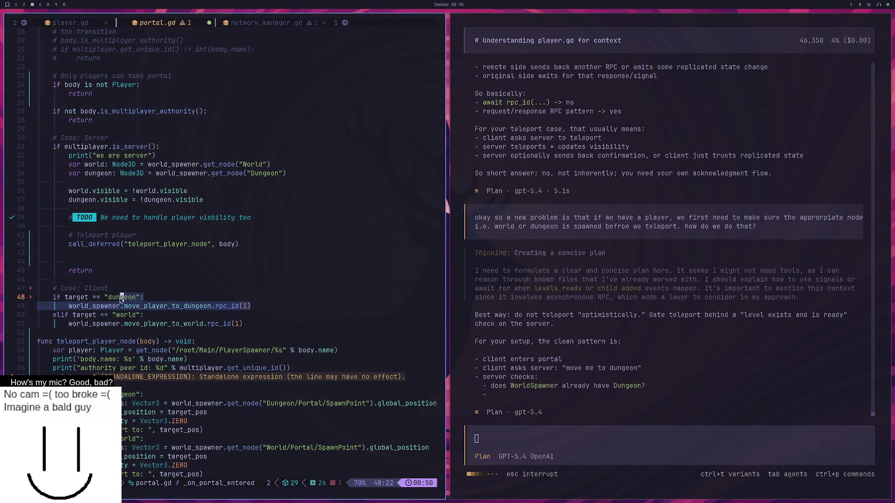
double_click(196, 308)
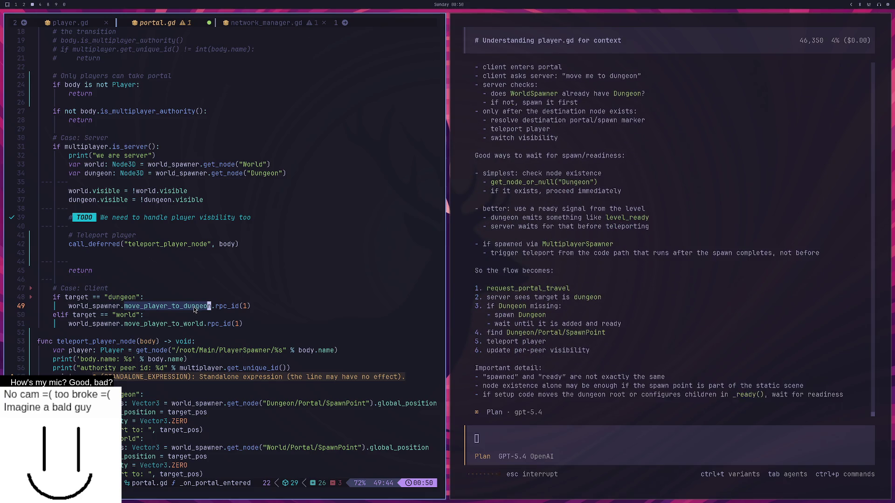
scroll(570, 307, up, 7)
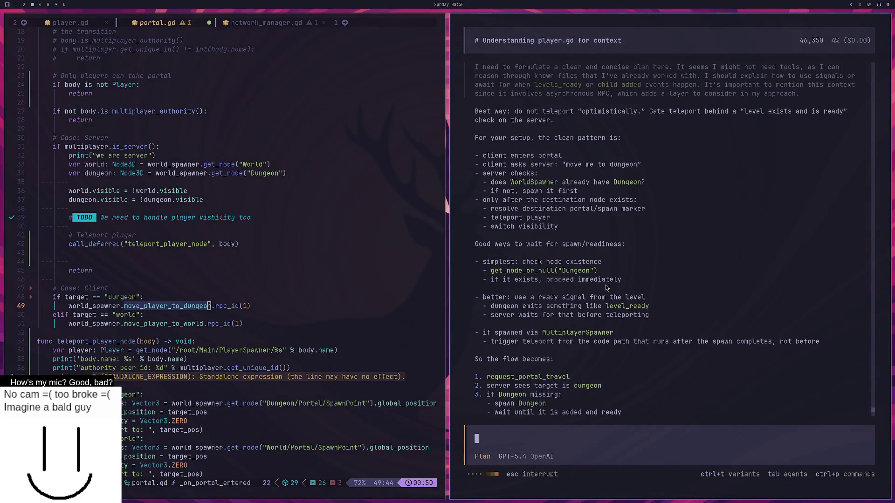
scroll(606, 288, up, 1)
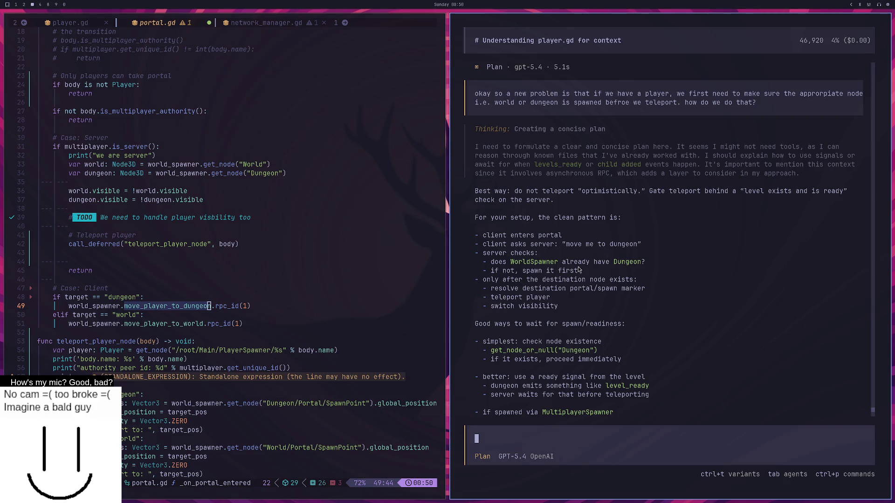
Step: Send "server cant move player tho since player has client based authority" and read the reply
text(server cant move )
text(player tho since player has authority)
key(BackSpace)
key(BackSpace)
key(BackSpace)
key(BackSpace)
key(BackSpace)
text(client based authority)
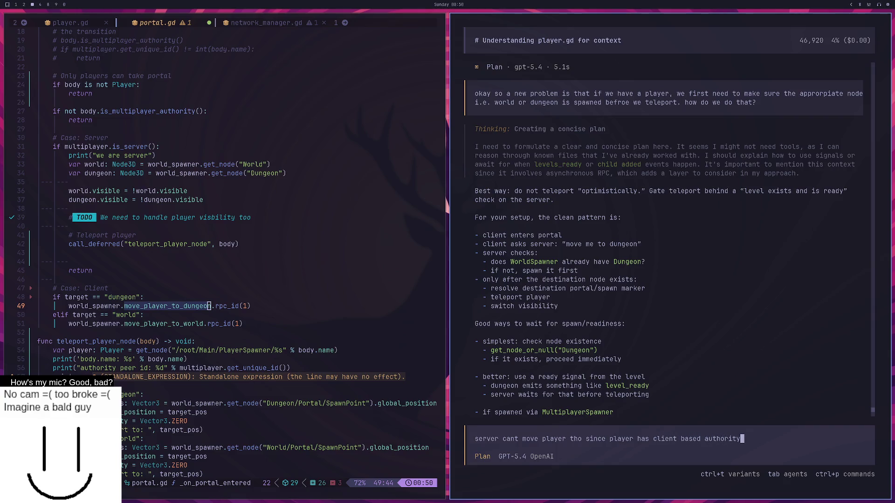
key(Return)
scroll(556, 363, up, 8)
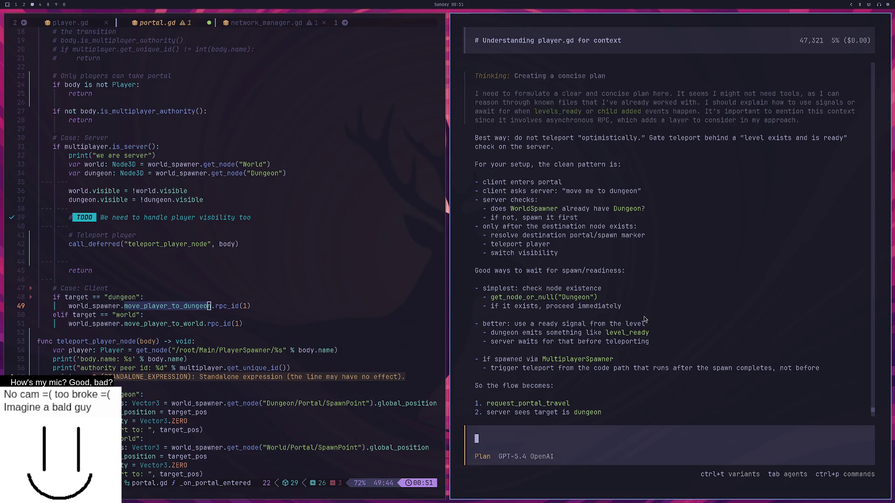
Step: In Brave, search 'multiplayerspawner godot' in a new tab and open the Godot Docs MultiplayerSpawner page
key(super+2)
key(super+1)
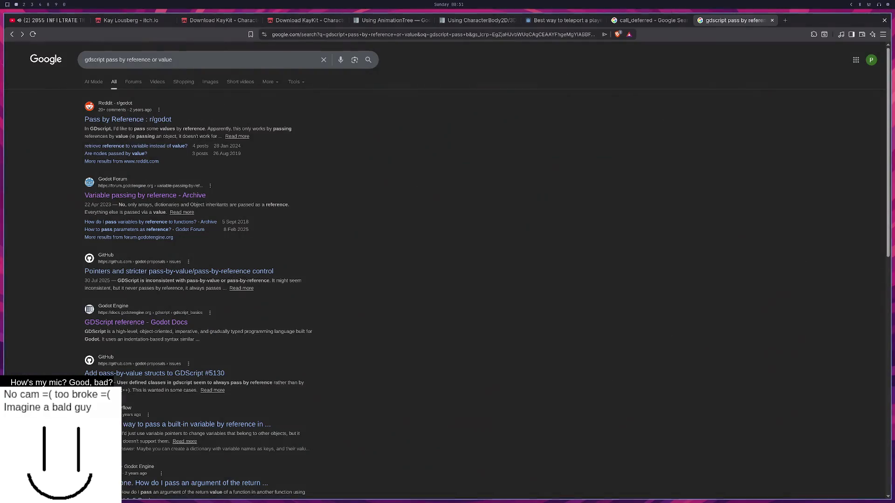
key(ctrl+t)
text(multiplaerspawn)
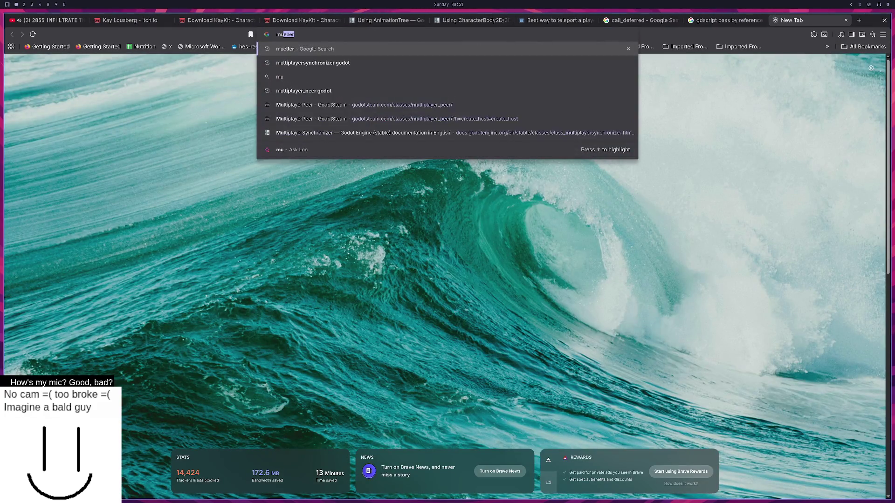
text(er)
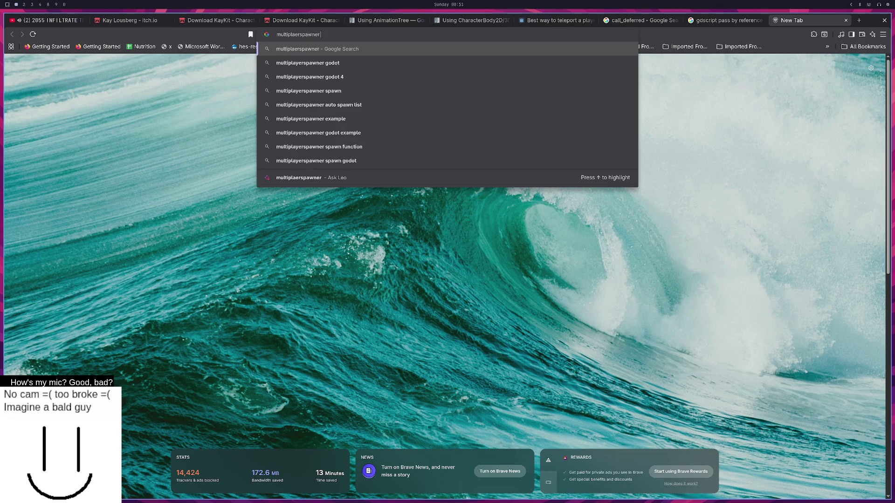
key(Down)
key(Return)
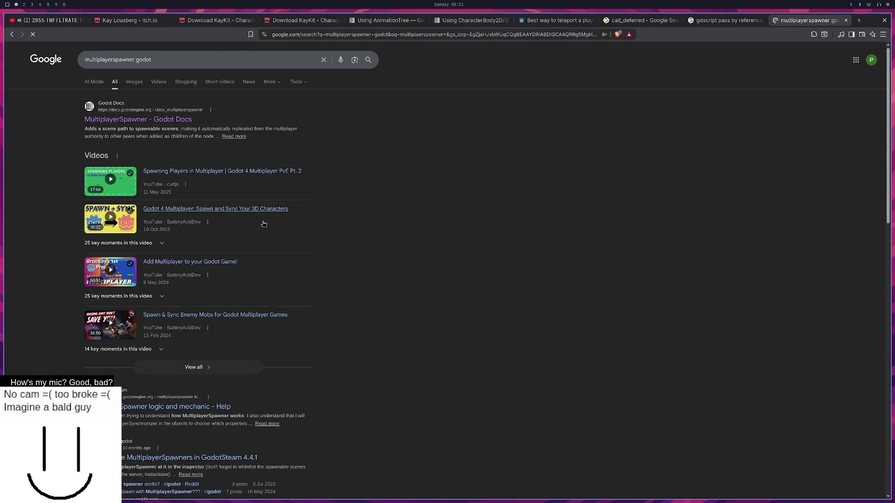
click(146, 118)
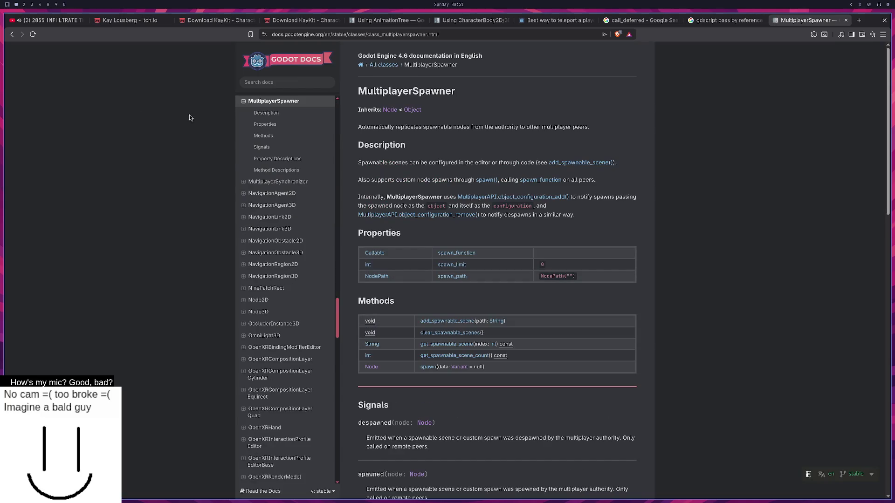
Step: Read the spawned signal description, copy the word 'spawned', and return to workspace 3
scroll(390, 162, down, 3)
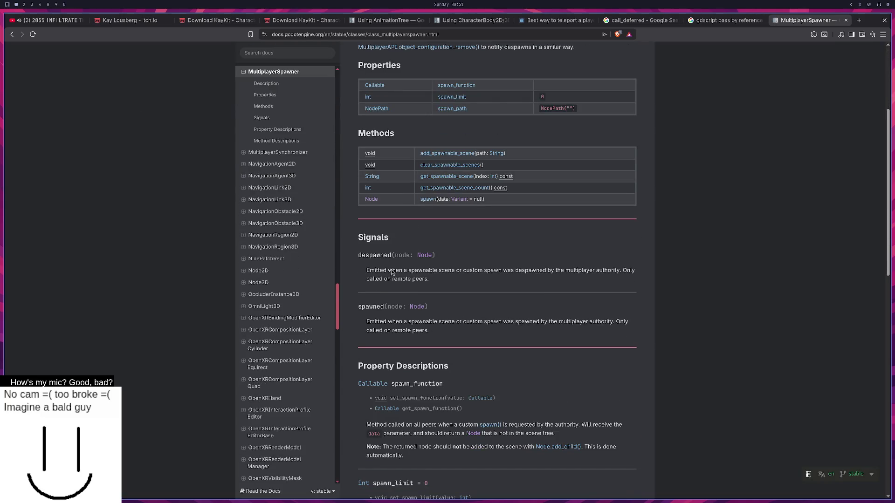
mouse_move(380, 322)
mouse_down()
mouse_move(616, 329)
mouse_move(410, 321)
mouse_move(409, 328)
mouse_move(427, 331)
mouse_up()
click(426, 331)
triple_click(387, 320)
double_click(381, 306)
right_click(381, 306)
click(414, 313)
scroll(418, 312, down, 1)
scroll(418, 312, up, 5)
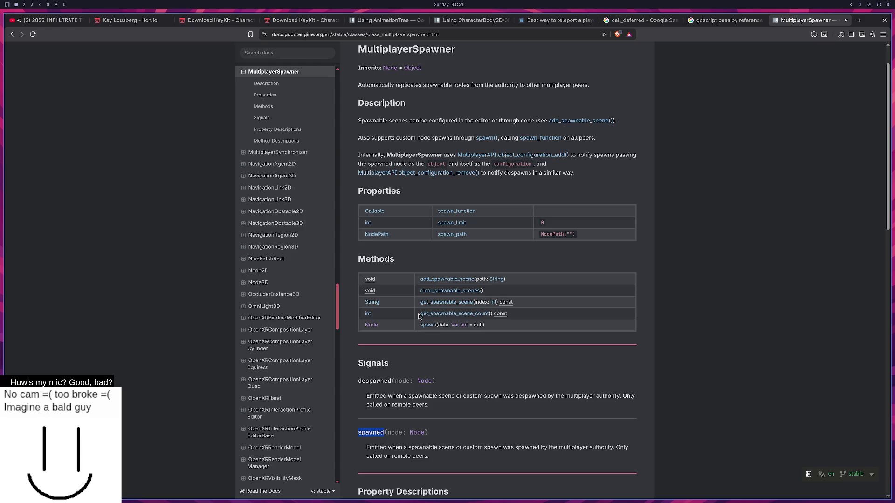
key(super+3)
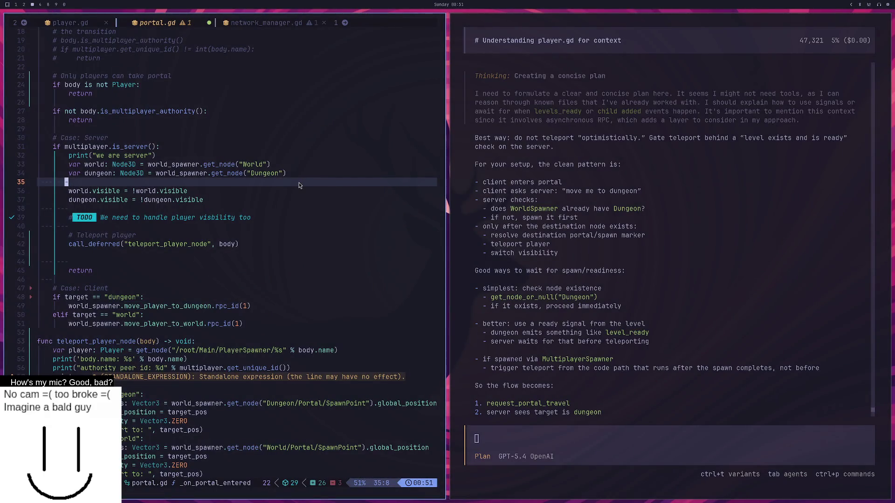
key(super+v)
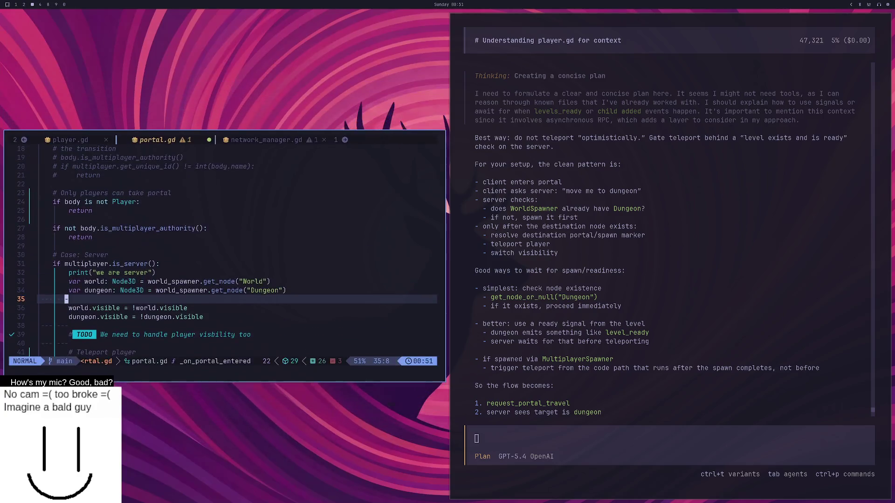
key(super+v)
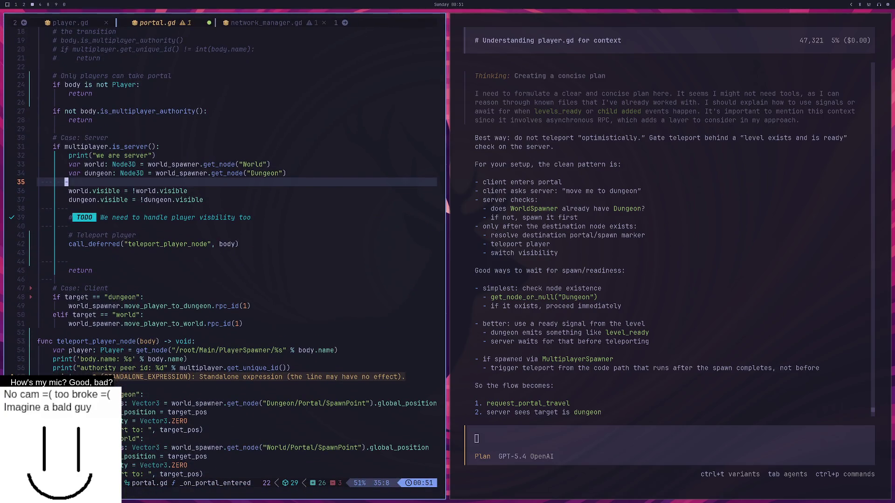
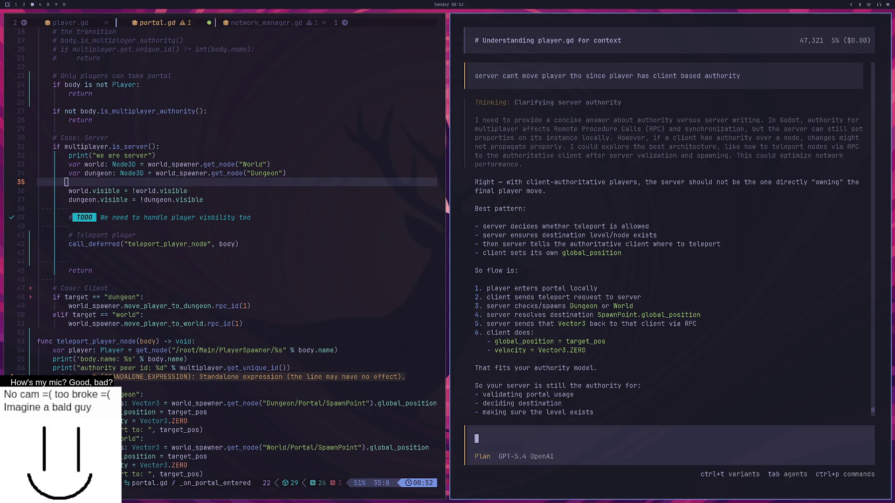
Step: Start a chat message and copy the Case: Client code block (lines 47–51)
text(I think i just)
key(BackSpace)
key(BackSpace)
key(BackSpace)
text(we do)
key(shift+Return)
key(shift+Return)
scroll(217, 318, down, 3)
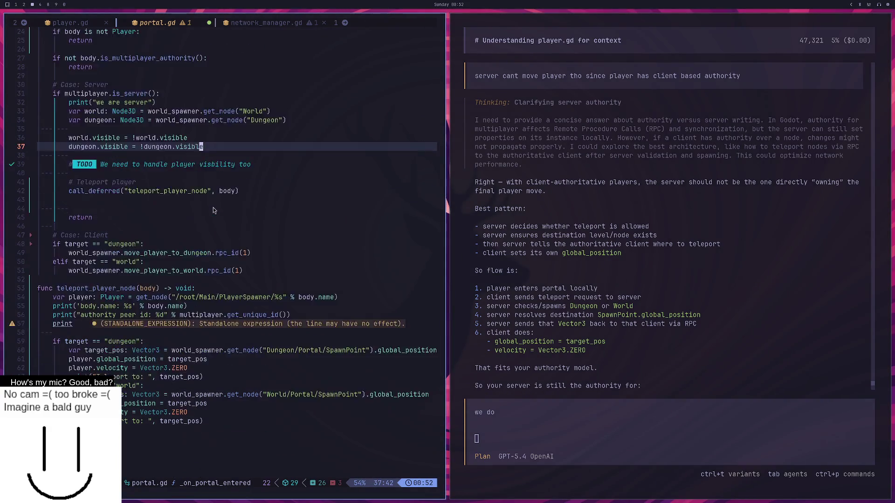
click(260, 297)
mouse_move(249, 243)
mouse_down()
mouse_move(29, 219)
mouse_move(30, 208)
mouse_up()
key(BackSpace)
text(spawned)
key(BackSpace)
key(BackSpace)
key(BackSpace)
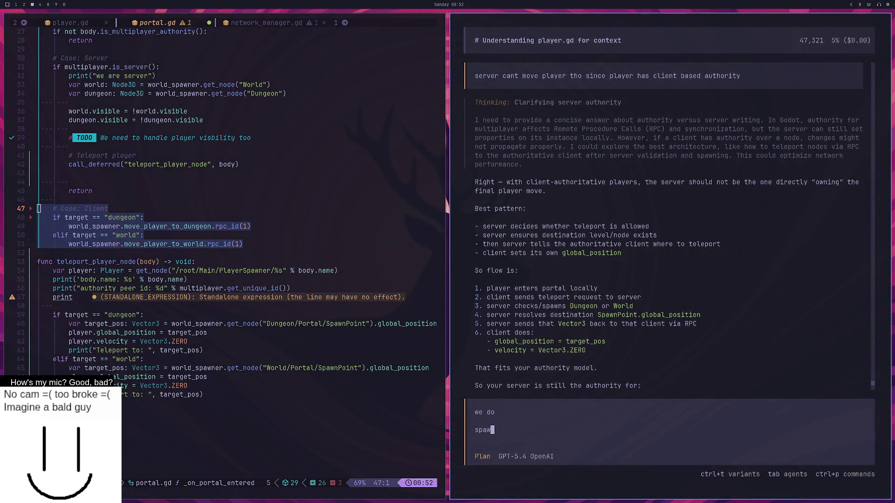
right_click(106, 238)
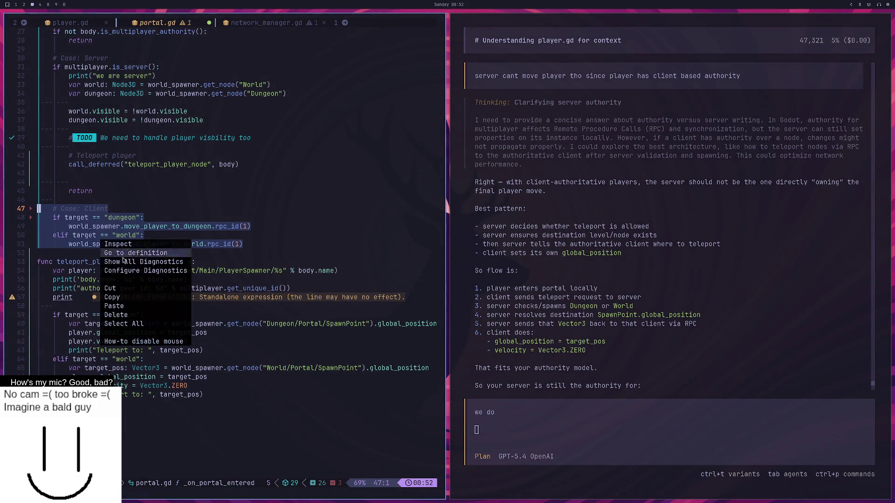
click(120, 290)
Step: Paste the client code into the AI chat and ask about a host-to-client RPC calling teleport_player_node()
key(super+l)
key(ctrl+v)
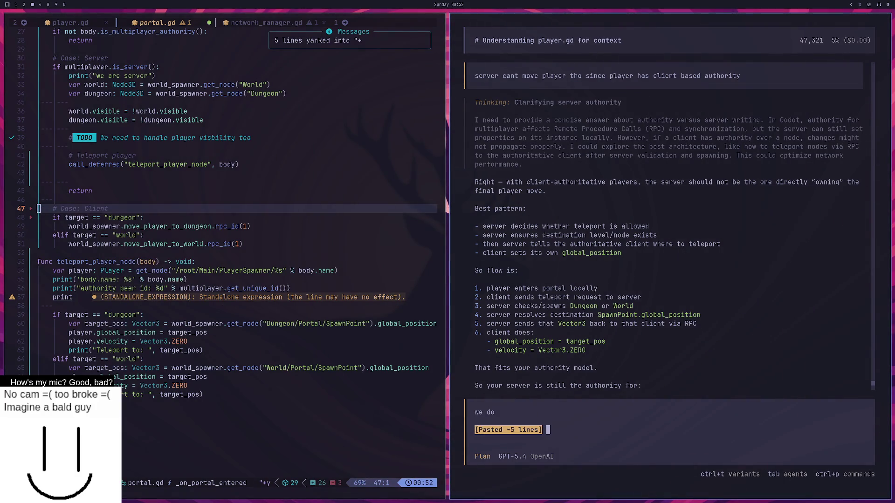
key(shift+Return)
text(Maybe i ju)
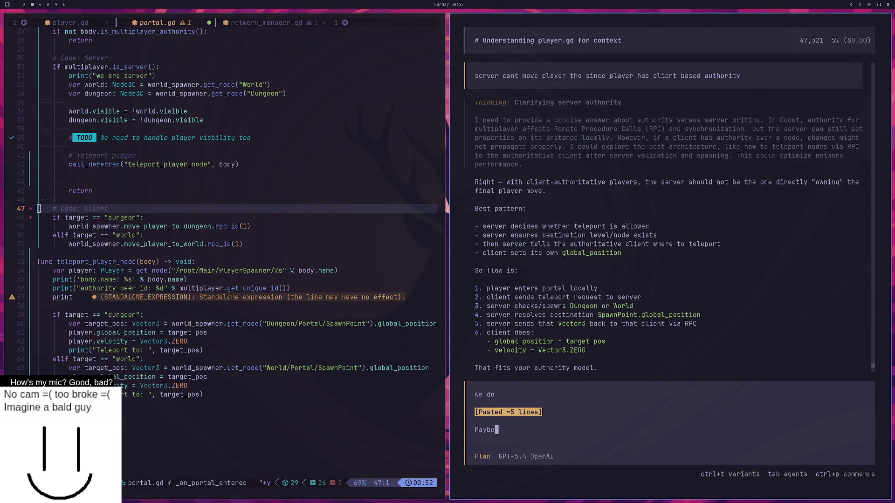
text(st do a rpc f)
text(rom host to the se)
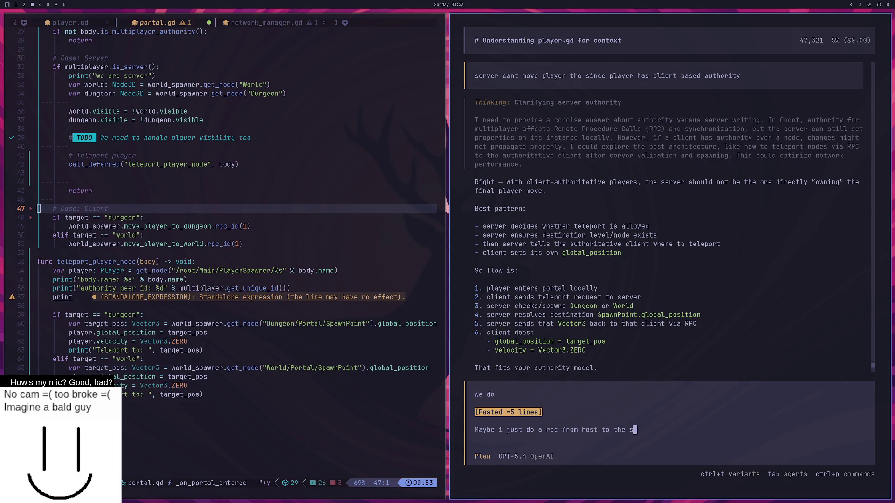
key(BackSpace)
key(BackSpace)
text(client )
text(to call )
text(teleprot_pla)
text(yer_node>?)
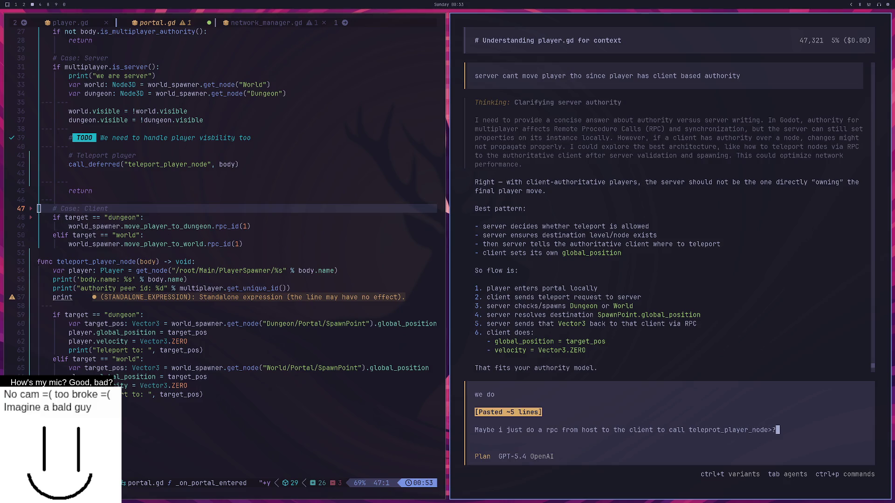
key(BackSpace)
text())
key(Return)
click(235, 297)
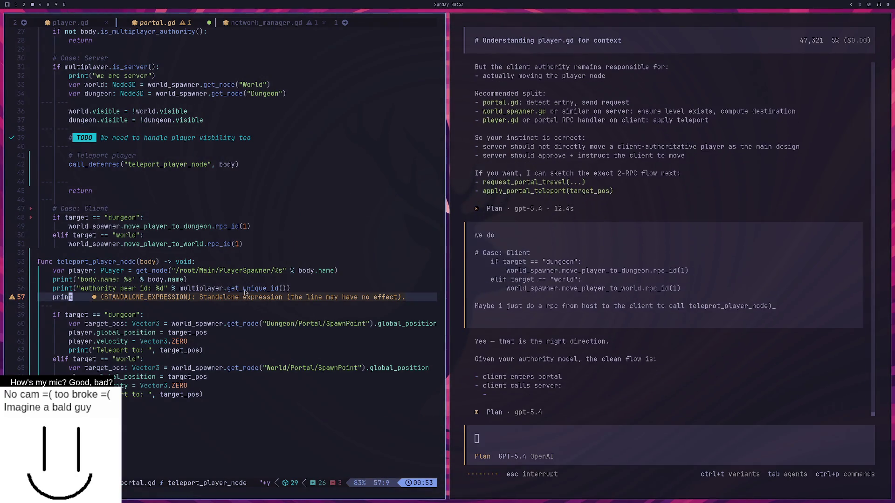
key(super+1)
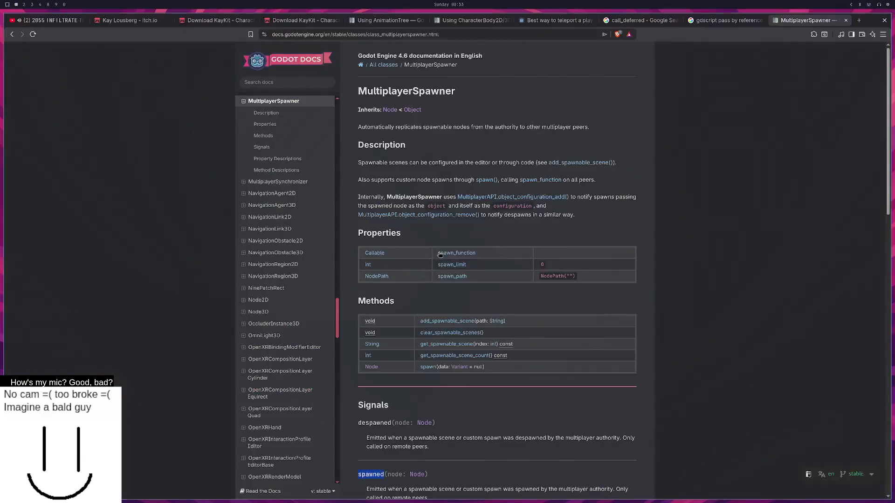
scroll(408, 373, down, 3)
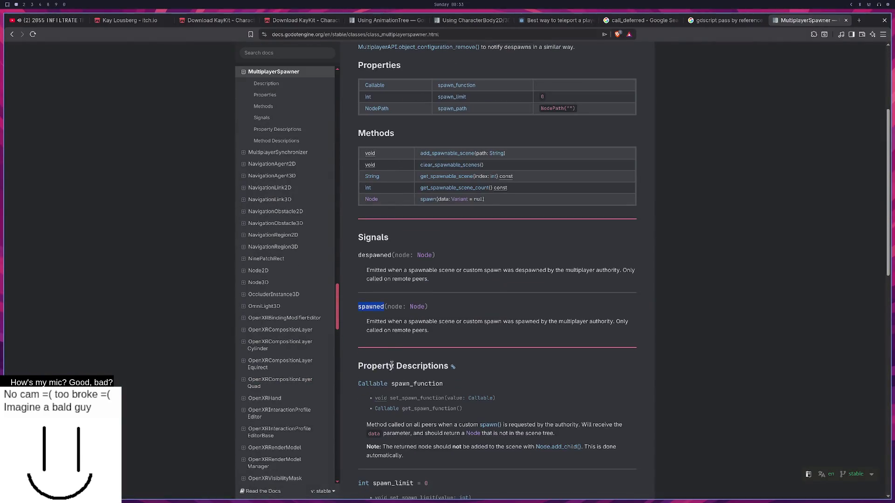
click(370, 319)
double_click(366, 306)
click(368, 321)
double_click(369, 308)
key(super+3)
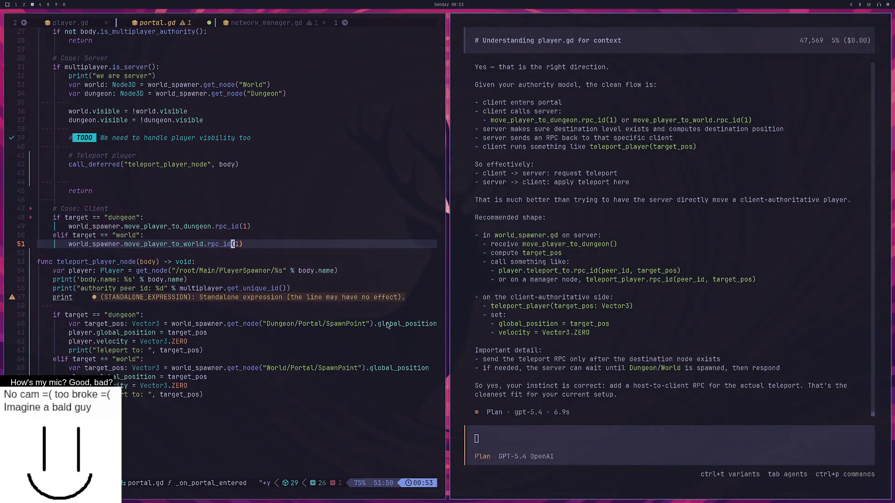
click(178, 262)
click(167, 254)
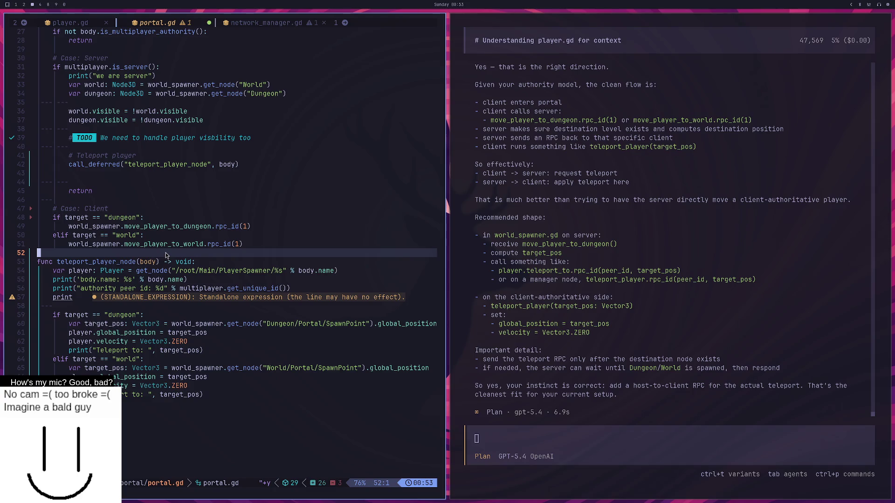
key(o)
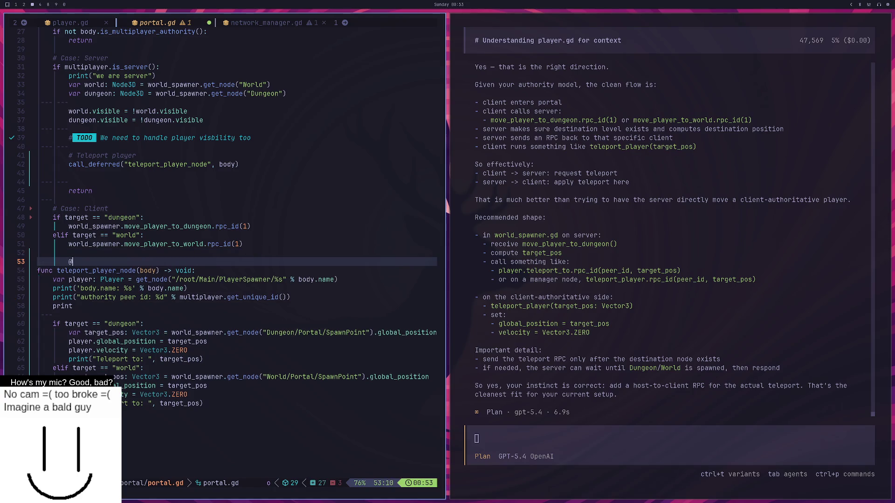
key(BackSpace)
key(BackSpace)
text(@rpc)
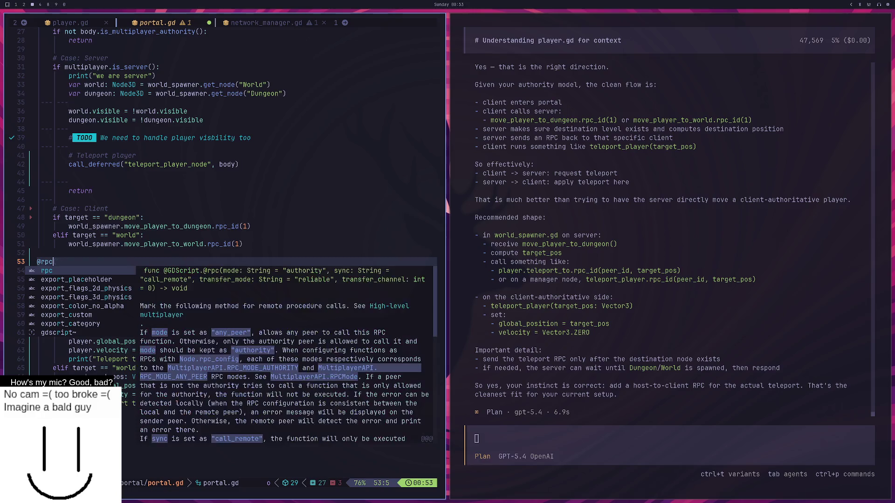
text(()
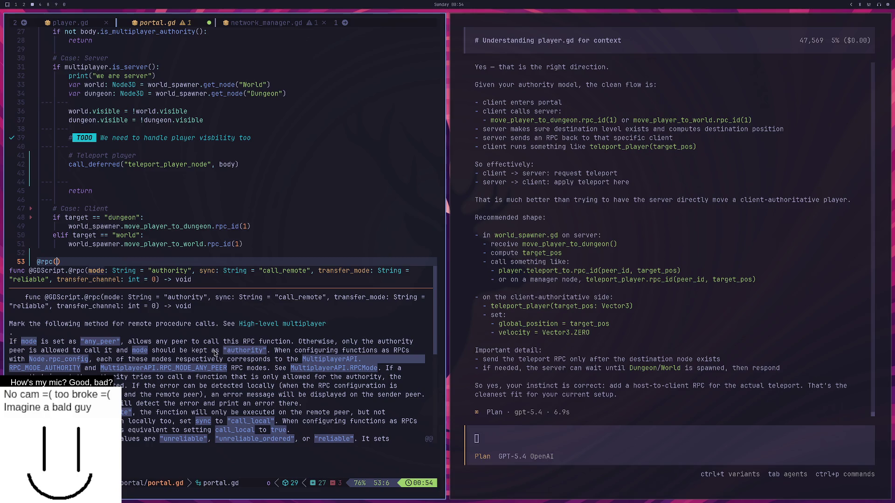
text("authorit)
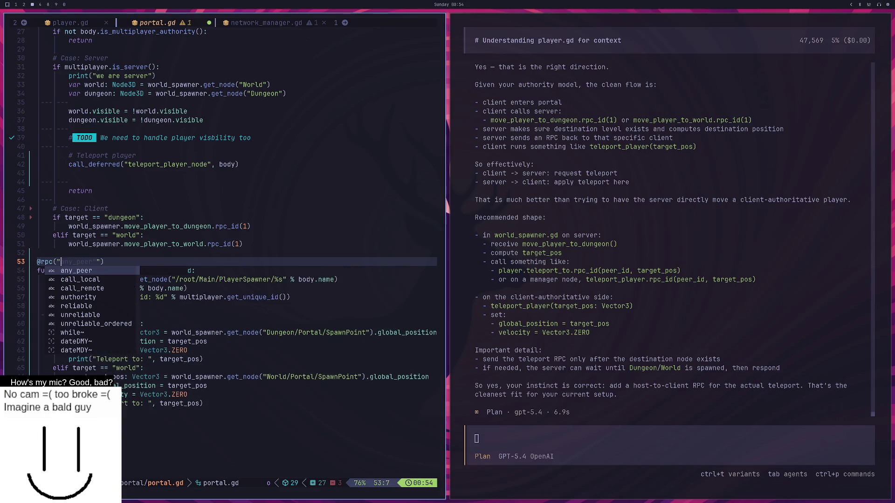
text(y",)
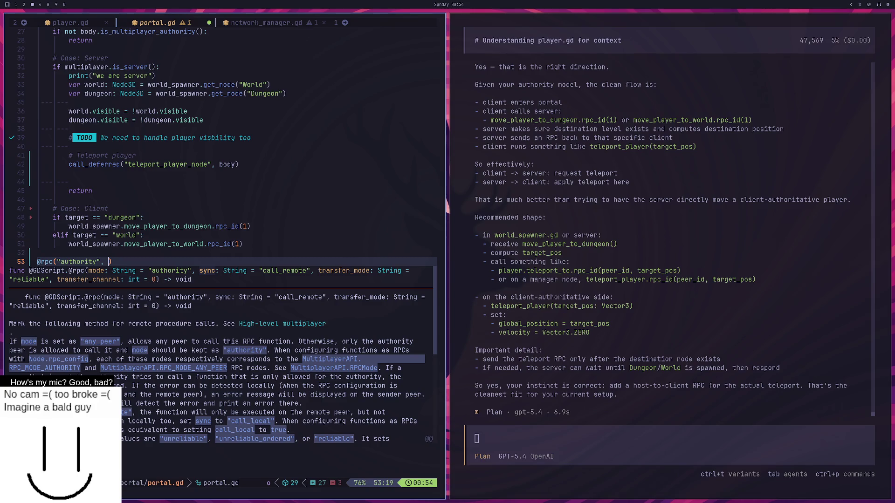
key(super+1)
scroll(496, 258, up, 3)
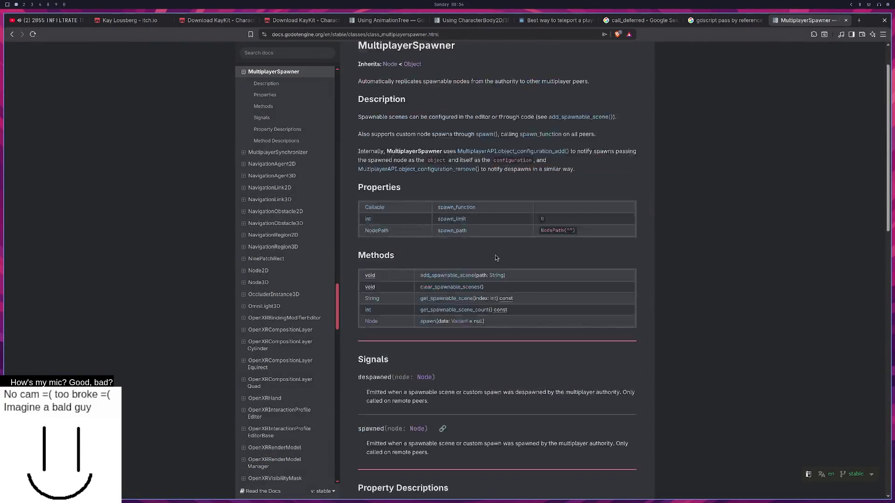
Step: Search 'multiplayer peer godot' in a new tab and open the MultiplayerPeer docs
scroll(261, 323, up, 5)
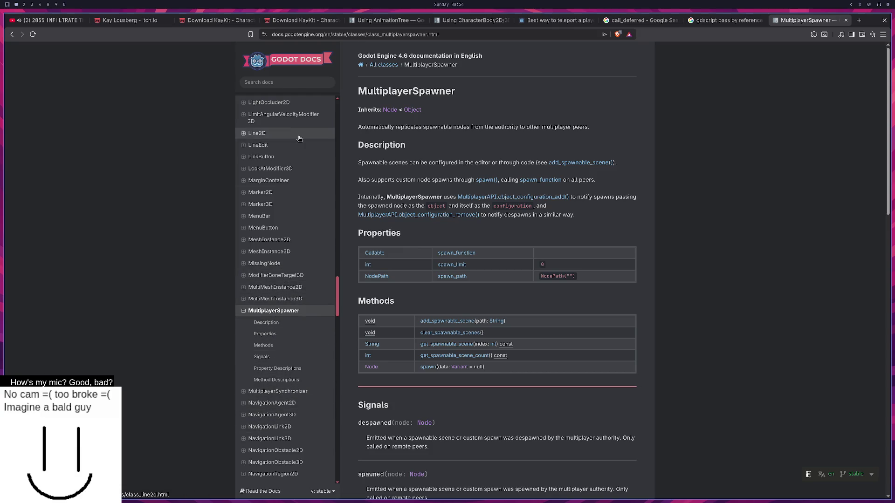
key(ctrl+t)
text(multiplayer peer godot)
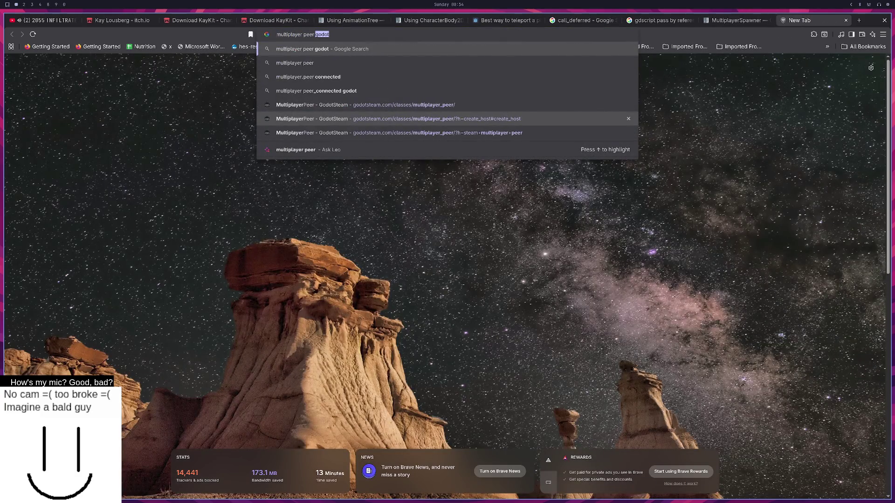
key(Return)
click(179, 107)
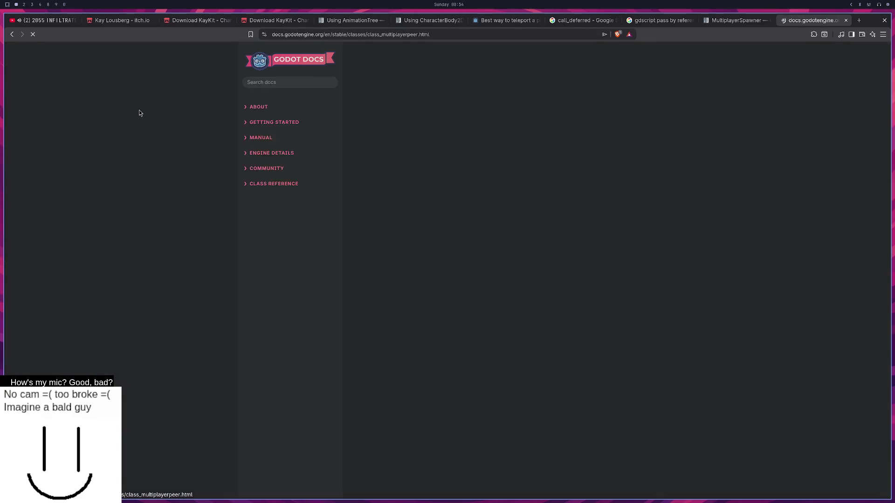
Step: Go from the MultiplayerPeer docs to the High-level multiplayer tutorial page
scroll(481, 252, down, 5)
scroll(481, 252, down, 20)
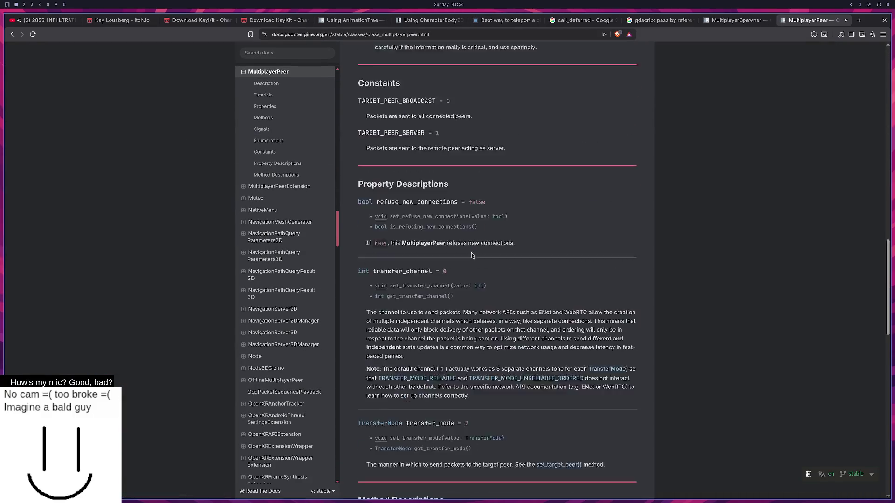
scroll(467, 251, up, 10)
scroll(468, 251, down, 15)
scroll(459, 271, up, 20)
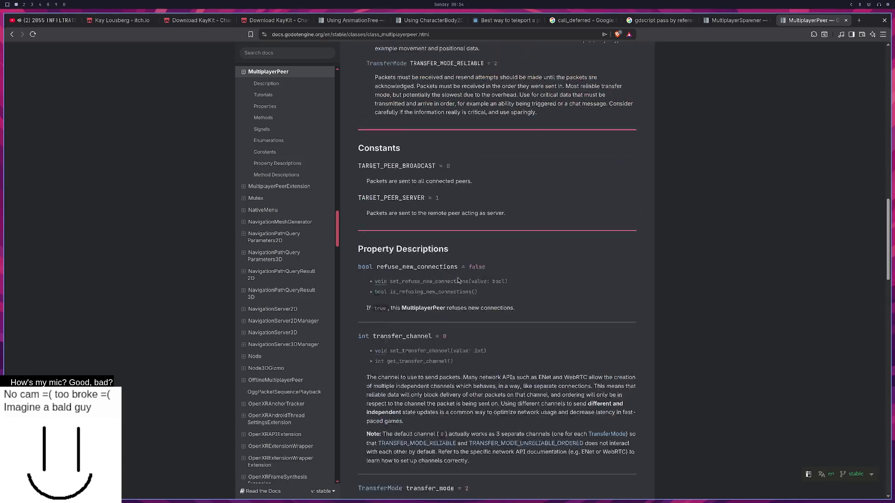
scroll(456, 279, up, 5)
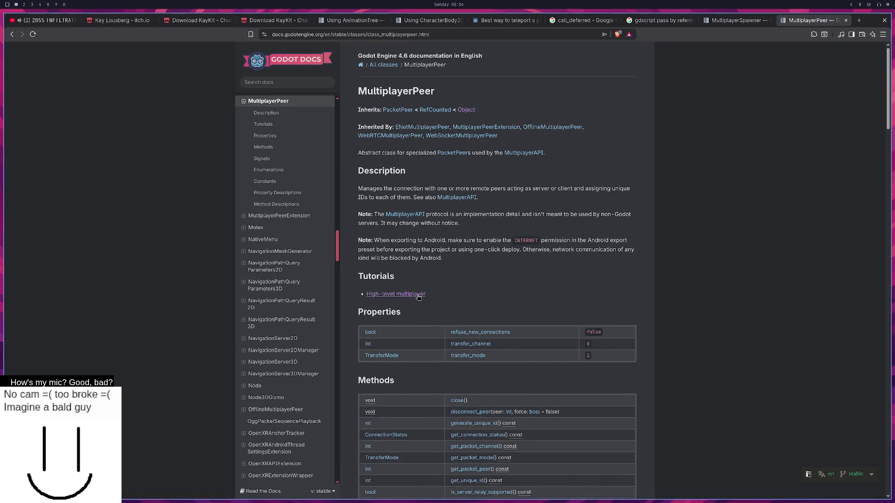
click(414, 297)
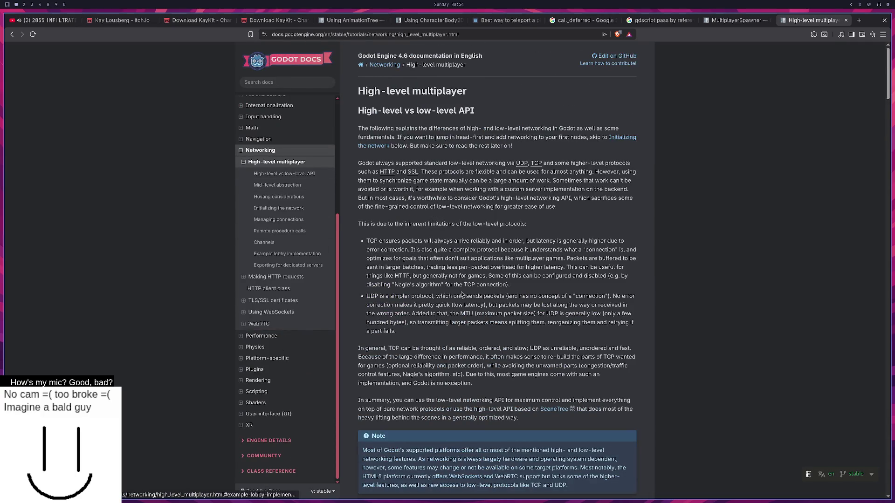
Step: Read the call_remote and call_local descriptions, then return to portal.gd in Neovim
scroll(483, 305, down, 15)
scroll(483, 304, down, 15)
scroll(480, 298, up, 12)
scroll(478, 292, down, 20)
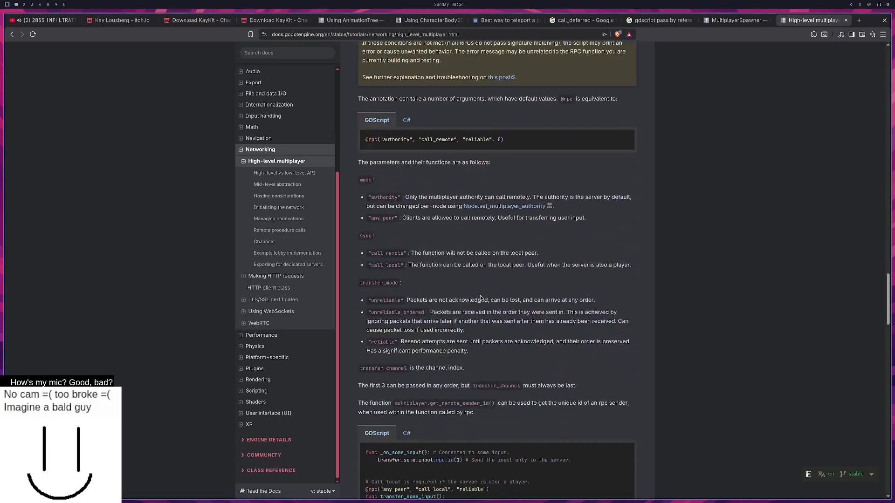
scroll(477, 295, up, 6)
scroll(477, 295, down, 5)
scroll(466, 279, up, 4)
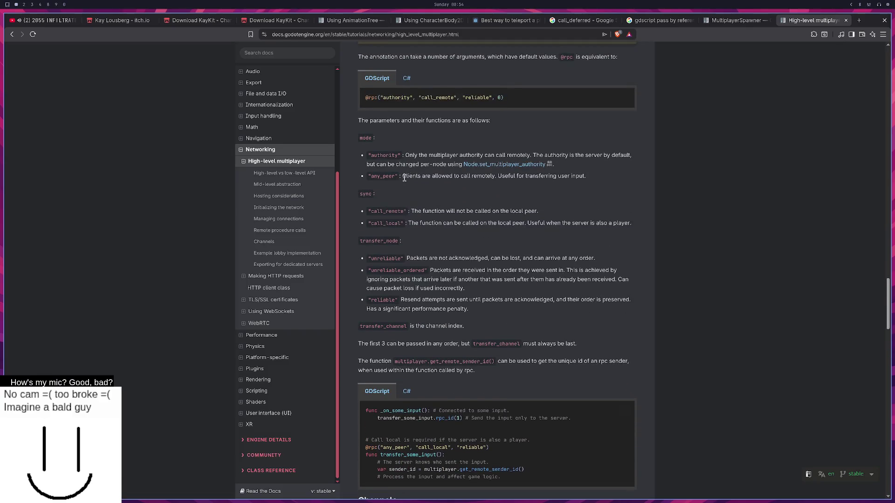
drag(412, 211, 536, 212)
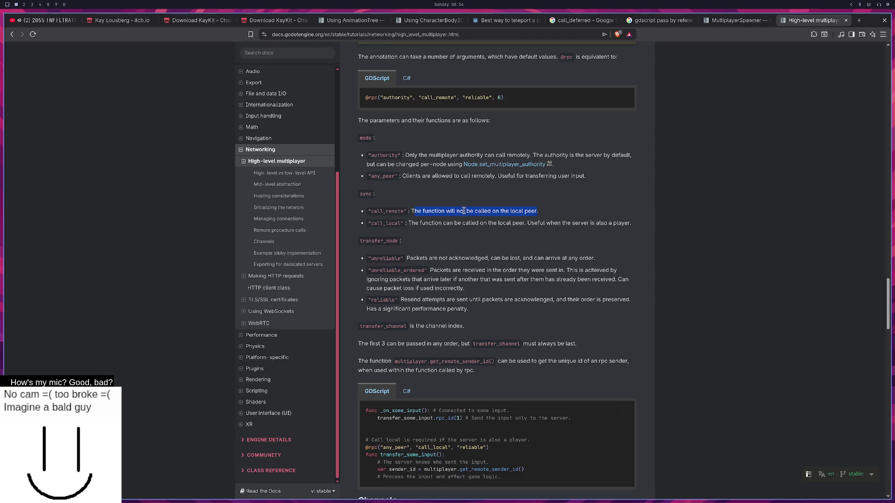
drag(434, 223, 524, 223)
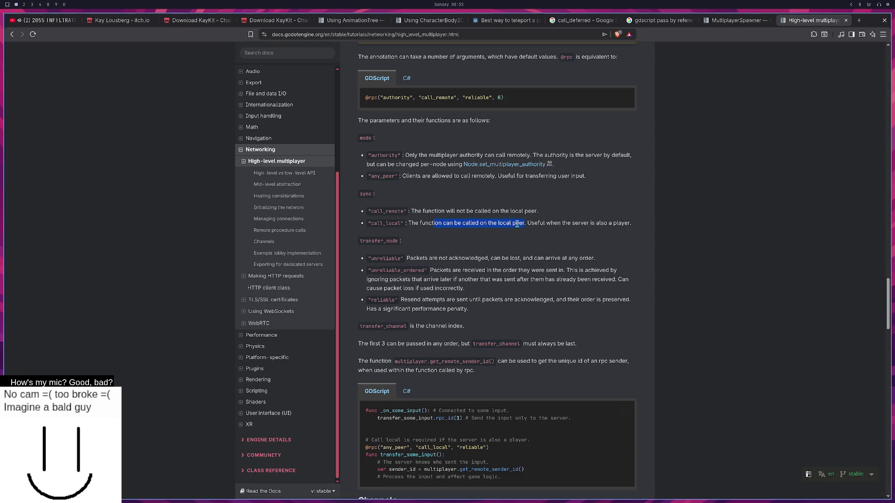
key(super+2)
key(super+3)
key(super+2)
key(super+3)
text("call_local")
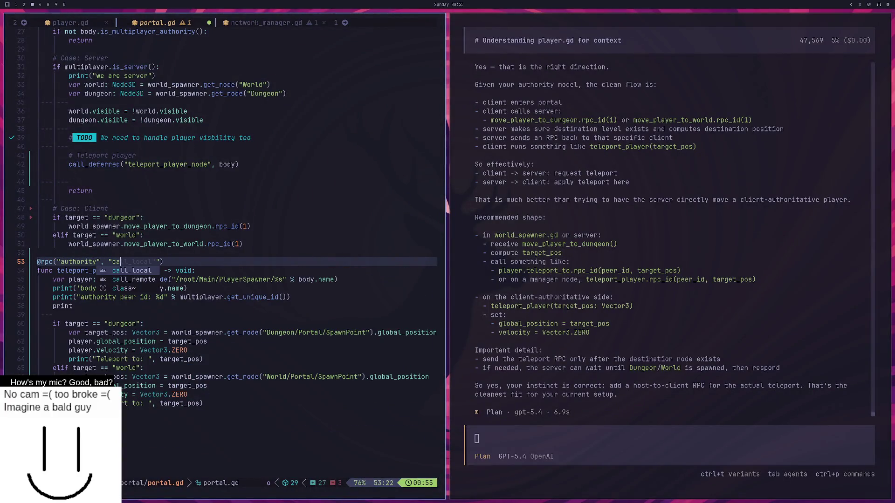
text(,)
key(super+1)
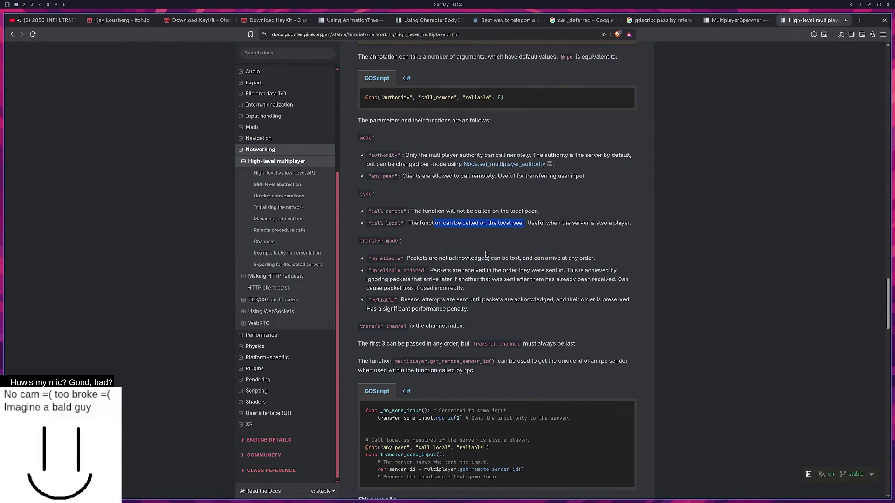
key(super+2)
key(super+3)
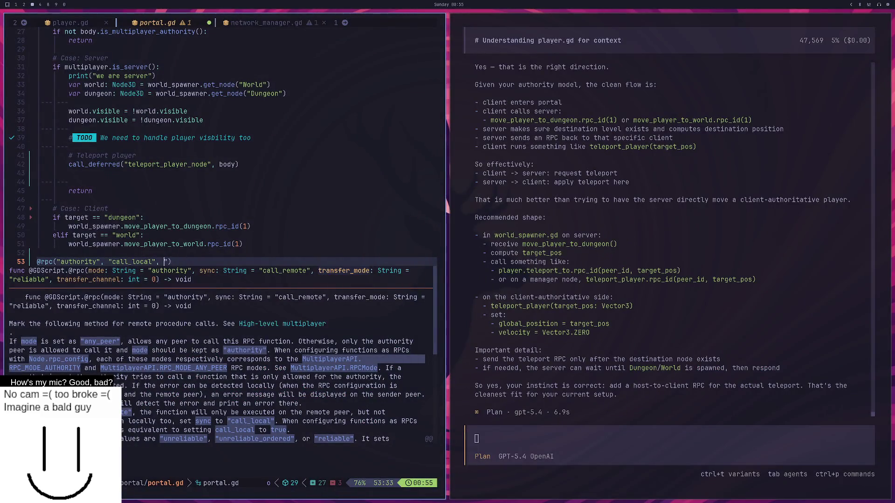
text(relia)
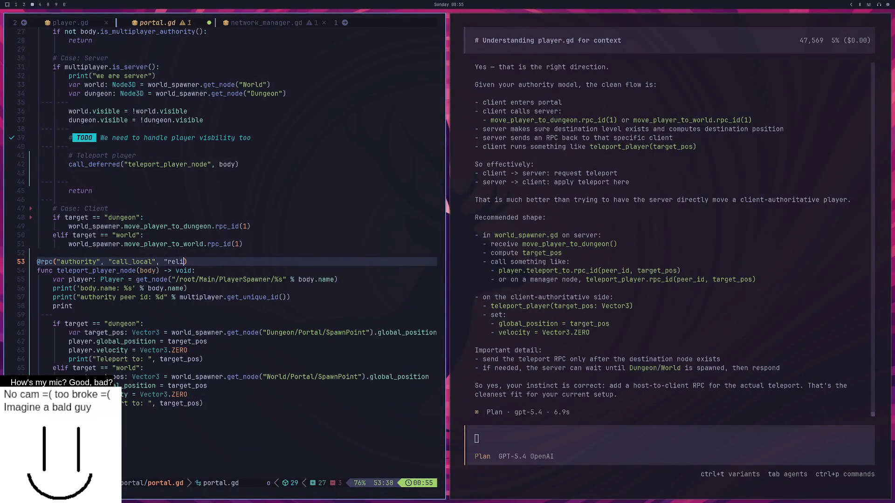
text(ble')
key(BackSpace)
text(")
key(Escape)
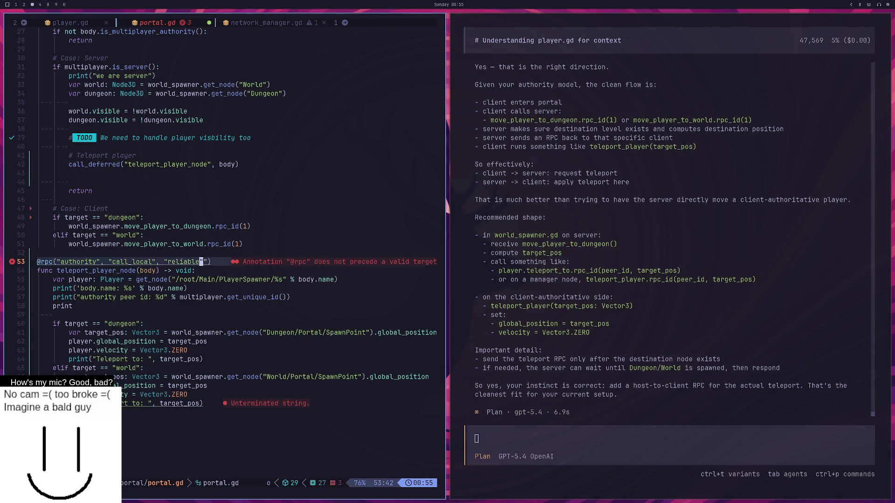
text(x:w)
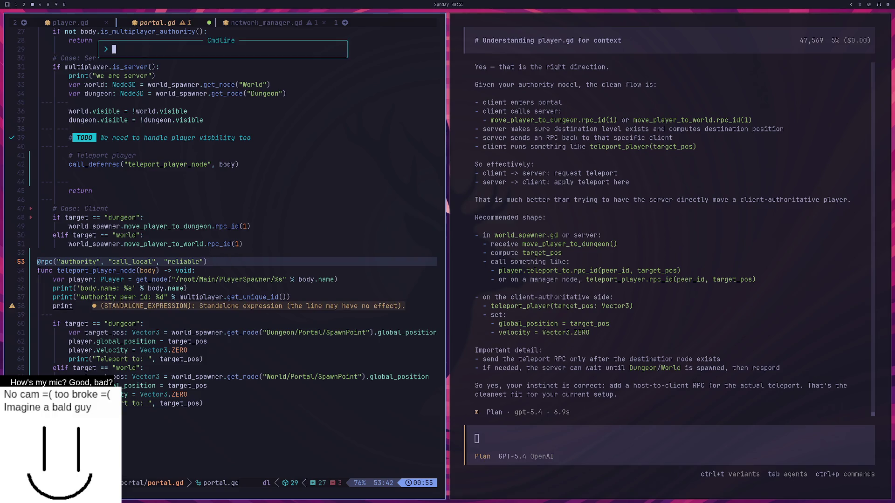
key(Return)
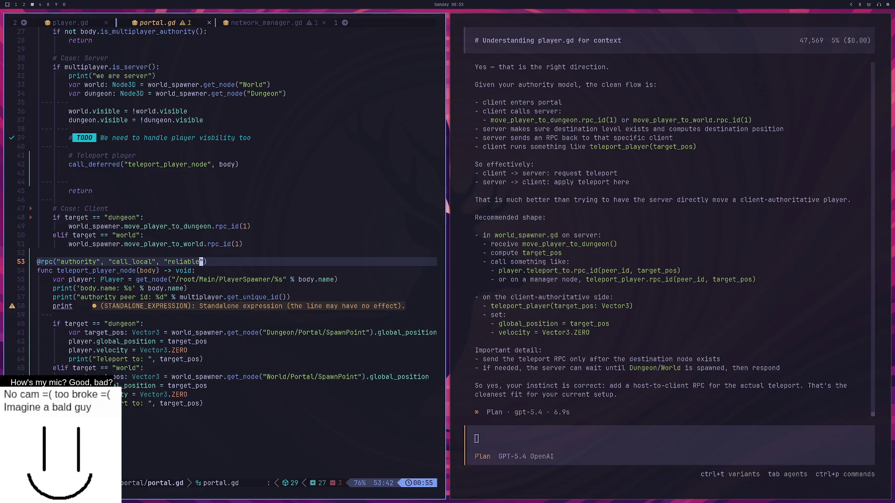
key(super+1)
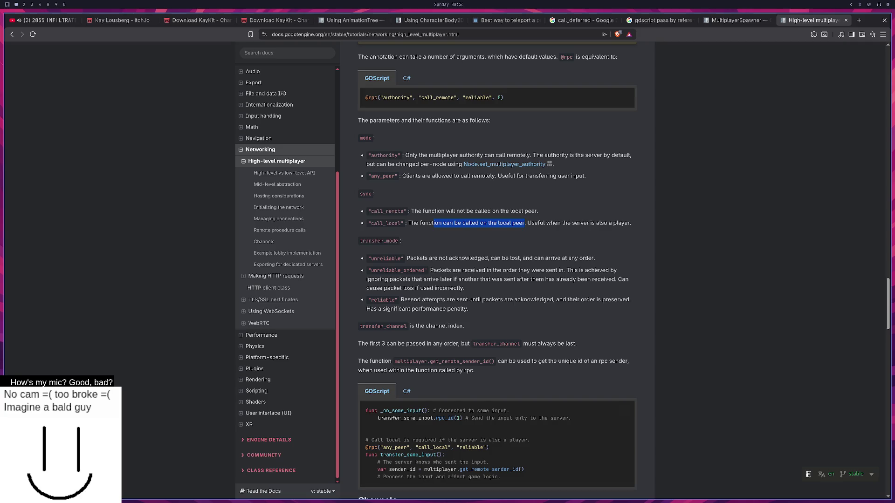
Step: Replace the "authority" mode with a mistyped any_server value and save portal.gd
key(super+2)
key(super+3)
key(b)
key(b)
key(b)
key(b)
key(c)
key(i)
key(quotedbl)
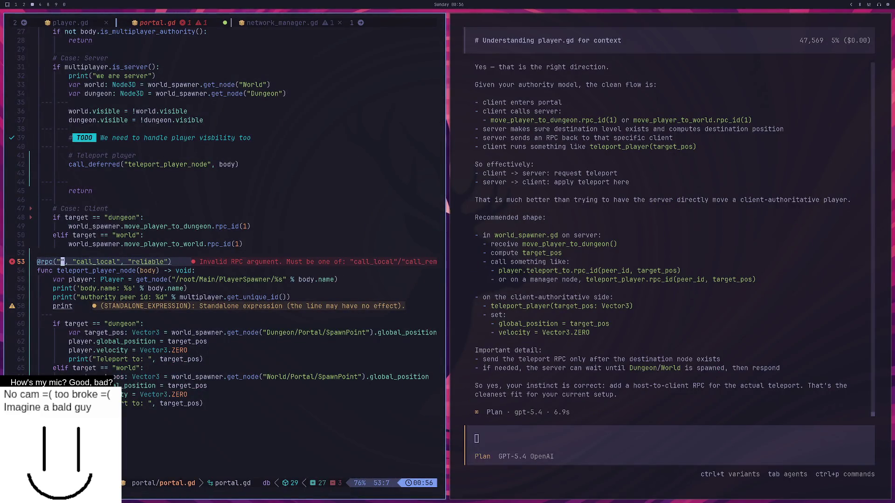
text(any_)
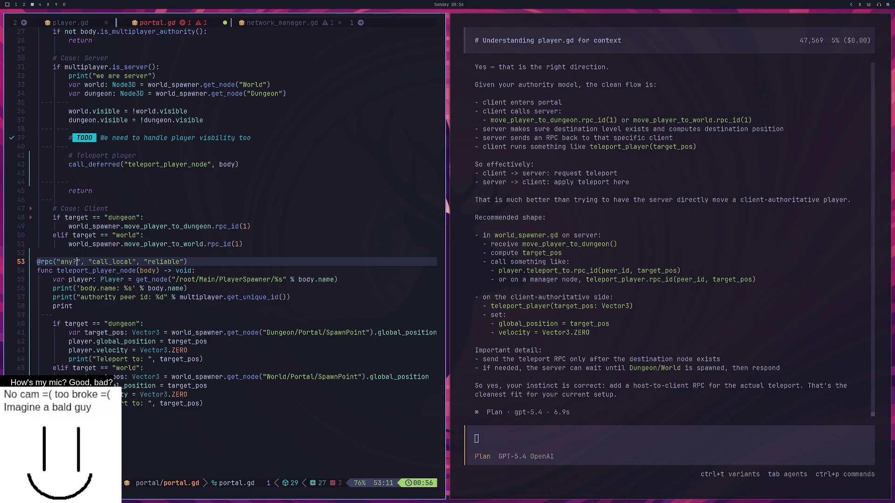
text(sev)
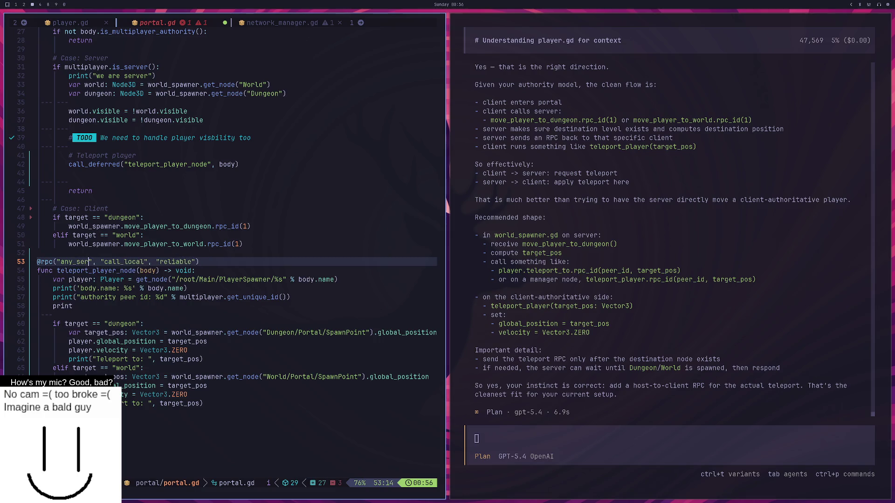
text(ver)
key(Escape)
key(quotedbl)
key(w)
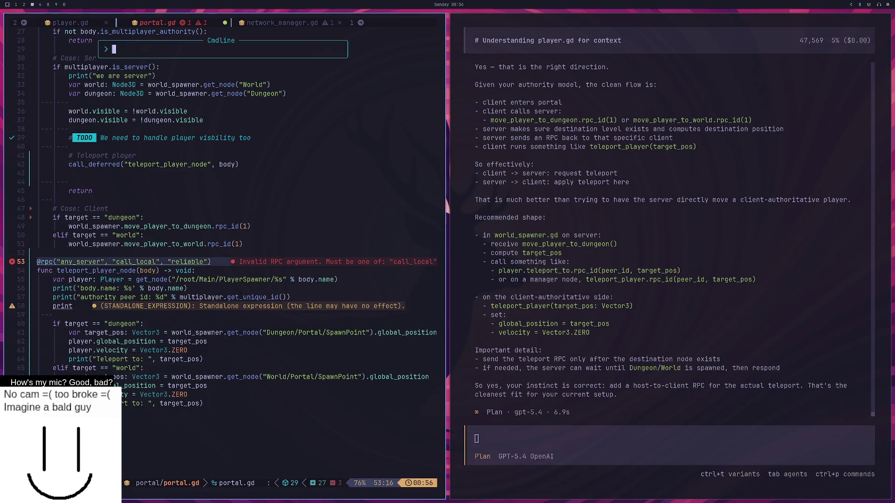
text(:w)
key(Return)
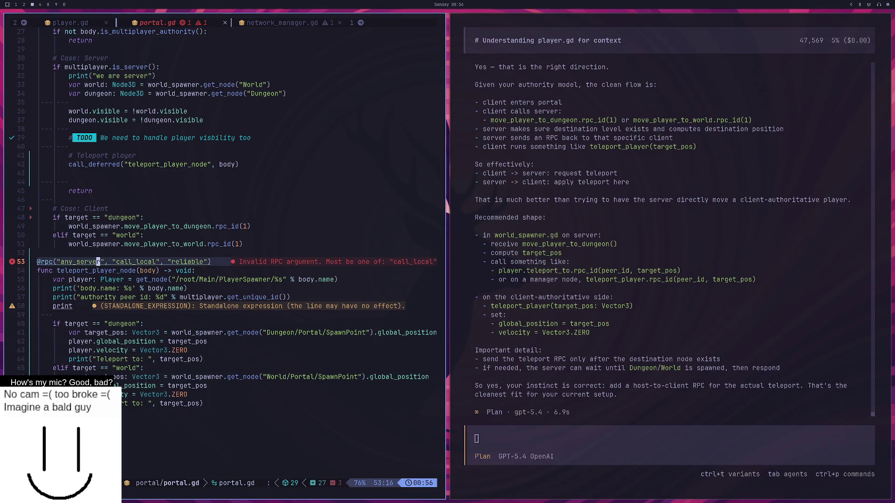
Step: Check the full error and correct the mode to "any_peer", then save portal.gd
click(236, 265)
key(super+f)
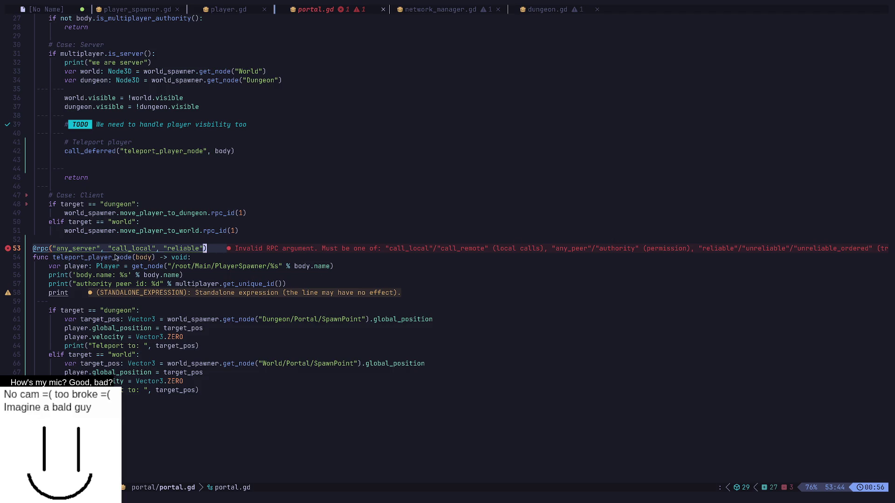
click(76, 250)
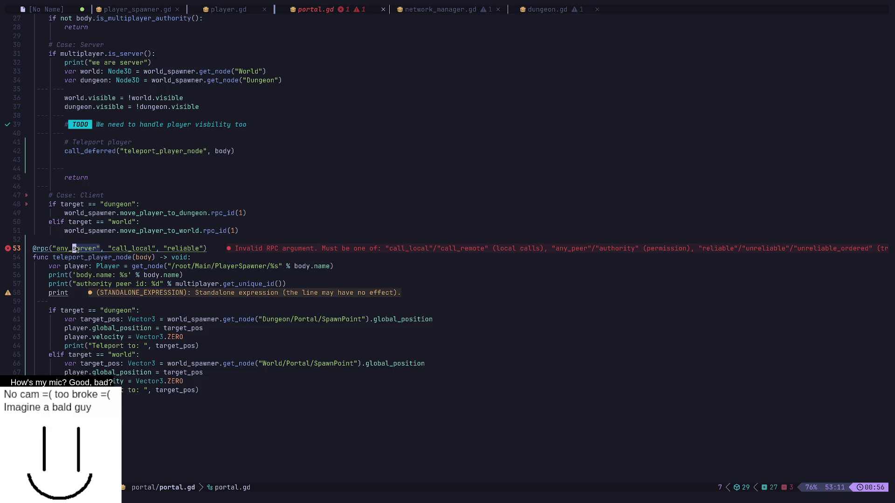
text(cwpeer)
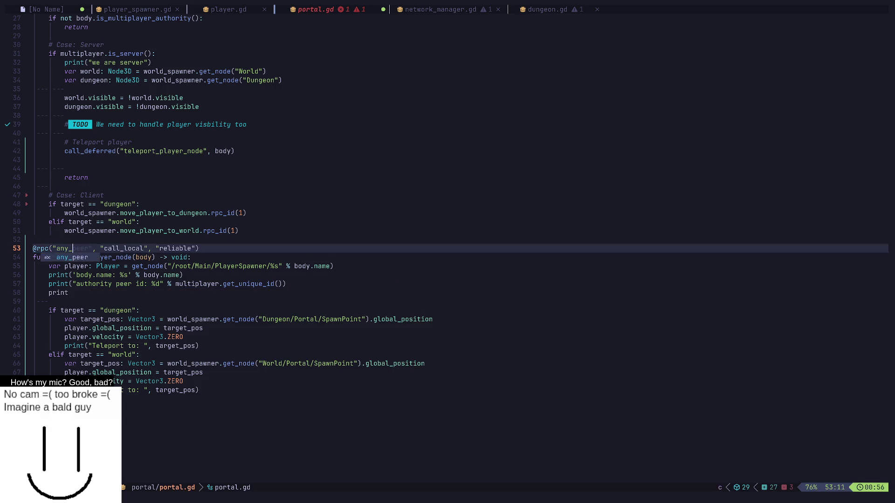
key(Escape)
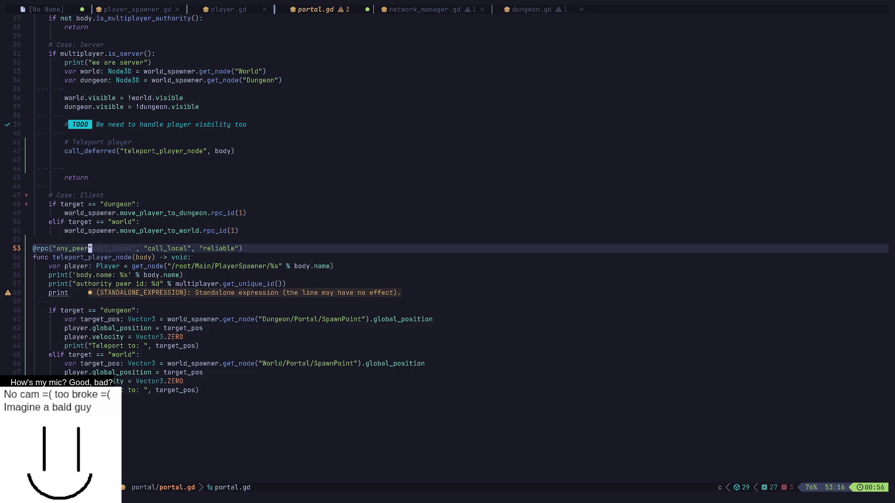
text(:w)
key(Return)
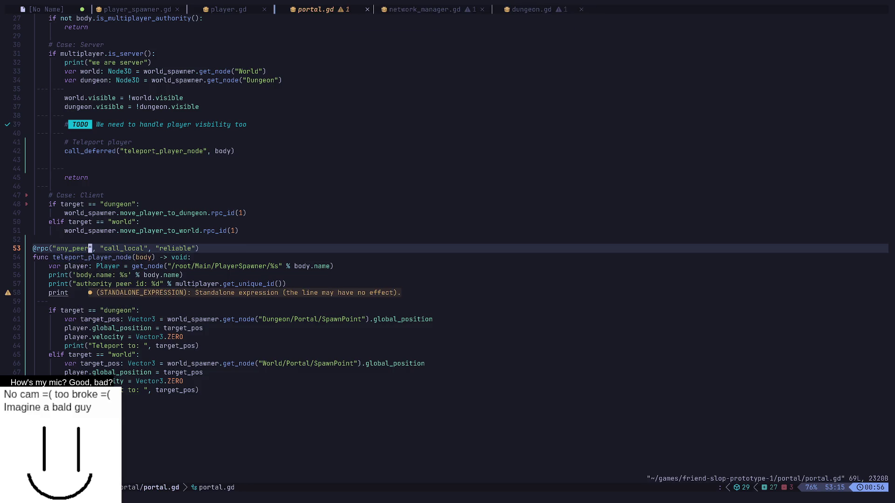
key(super+f)
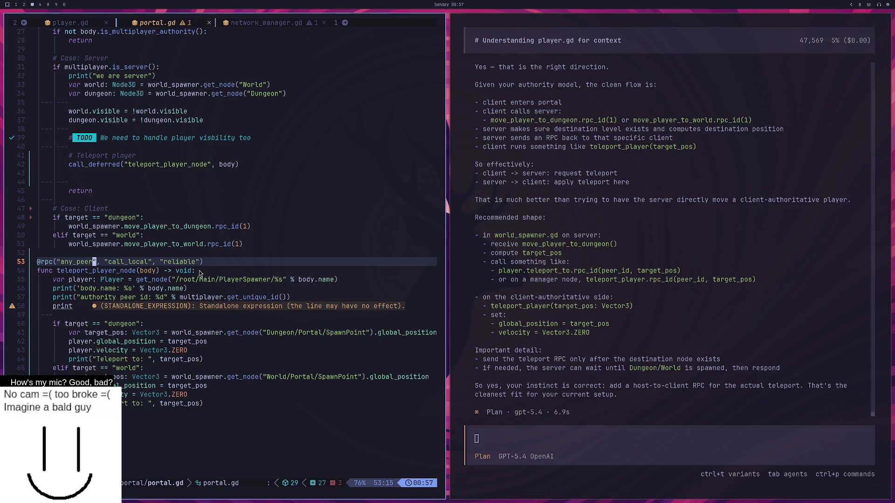
Step: Scroll through portal.gd, inspecting the call_deferred line and surrounding code
click(113, 272)
scroll(131, 224, up, 2)
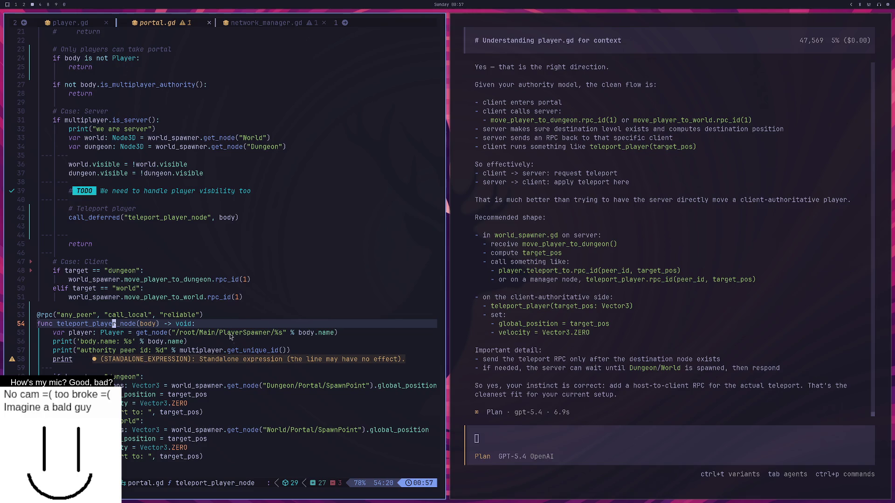
scroll(170, 164, up, 2)
scroll(169, 164, up, 3)
click(106, 351)
drag(106, 351, 138, 350)
scroll(138, 350, down, 6)
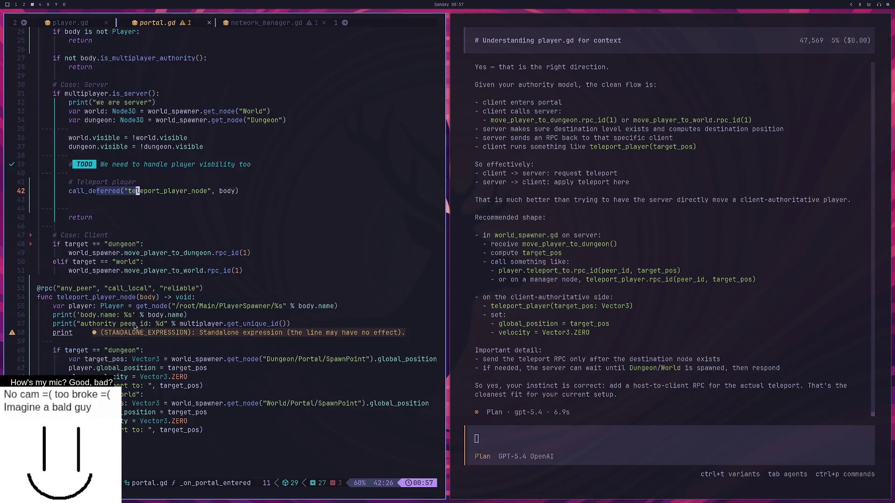
click(124, 194)
scroll(124, 193, down, 2)
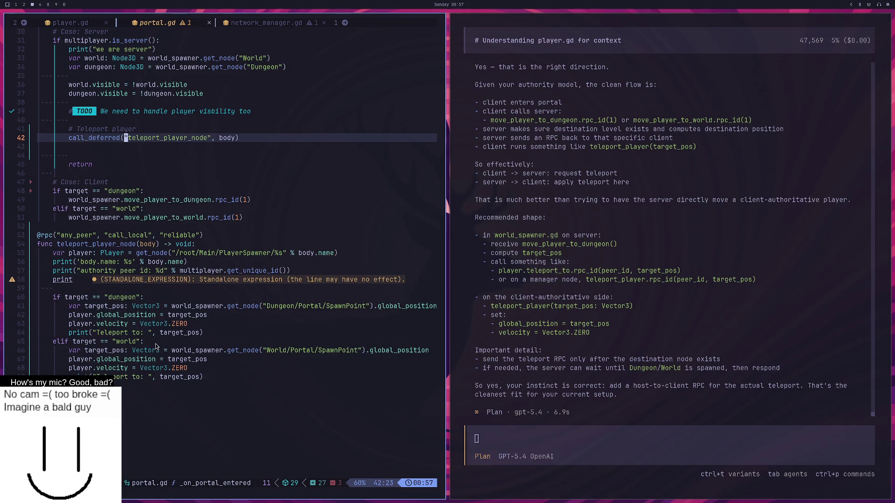
click(254, 316)
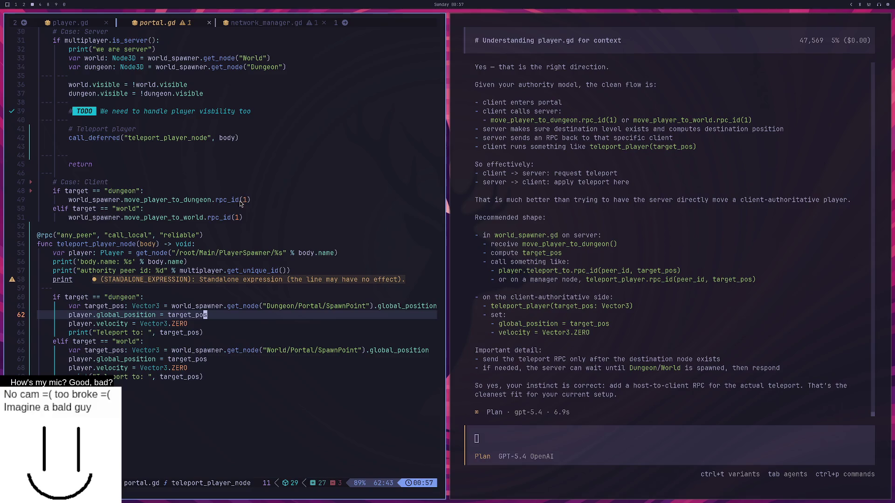
Step: Try go-to-definition on move_player_to_dungeon, then quit all files with :qa
click(188, 200)
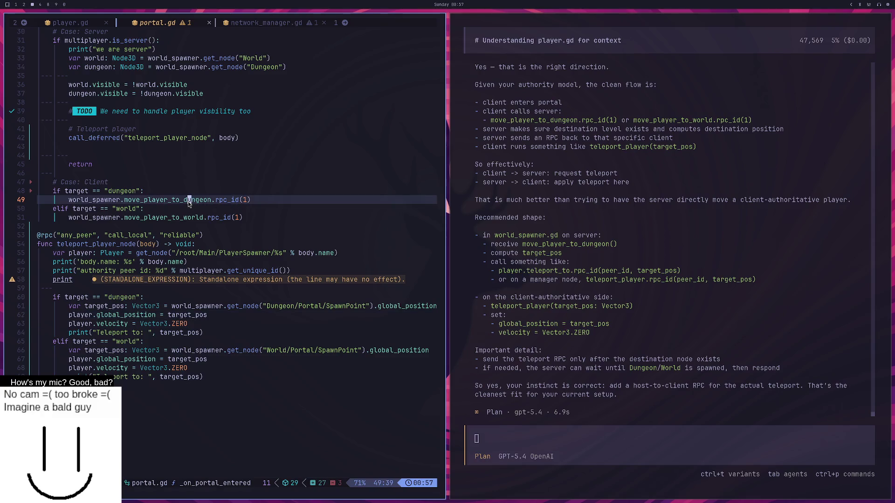
key(g)
key(d)
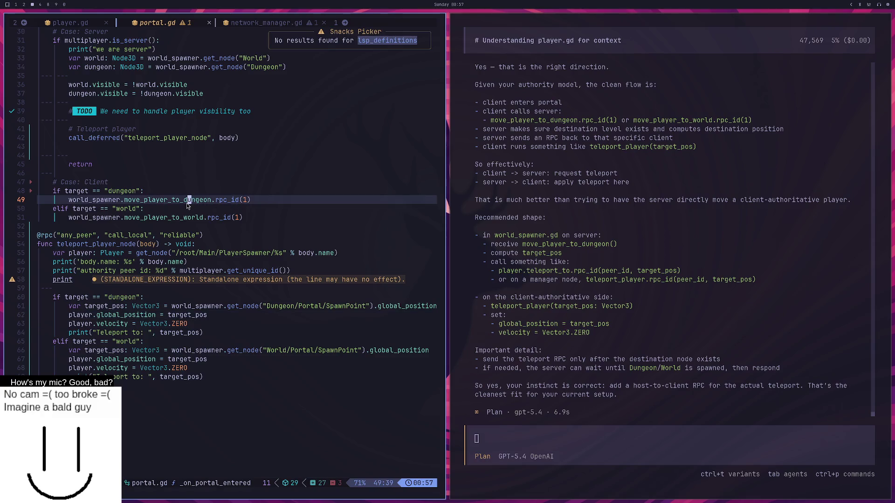
text(:qa)
key(Return)
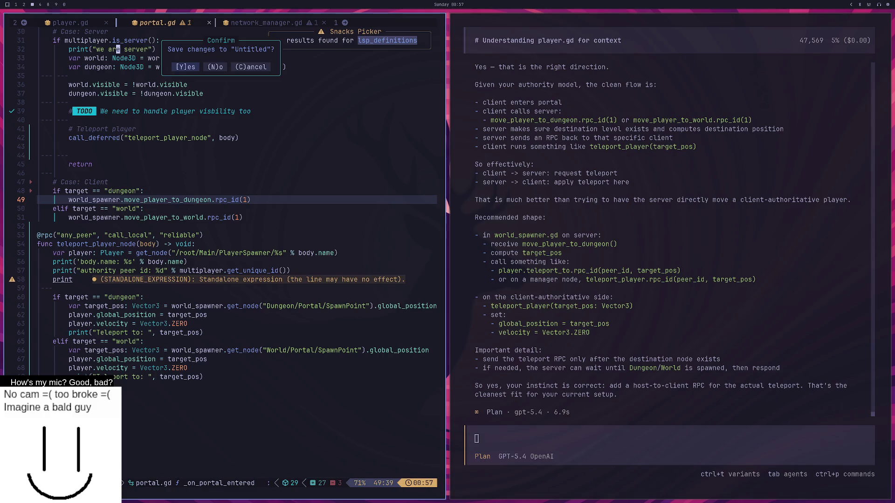
Step: Exit Neovim without saving 'Untitled', relaunch it in the project, and bring up the file finder
text(n:qa)
key(Return)
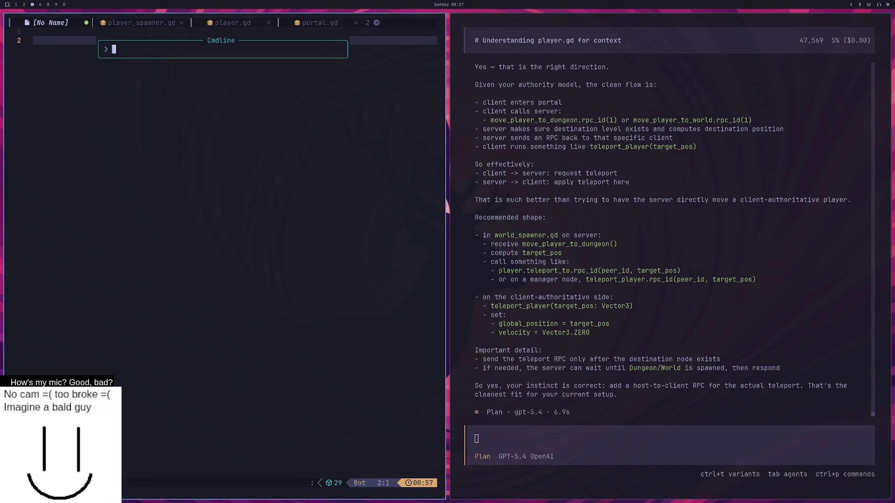
key(n)
key(Up)
key(Return)
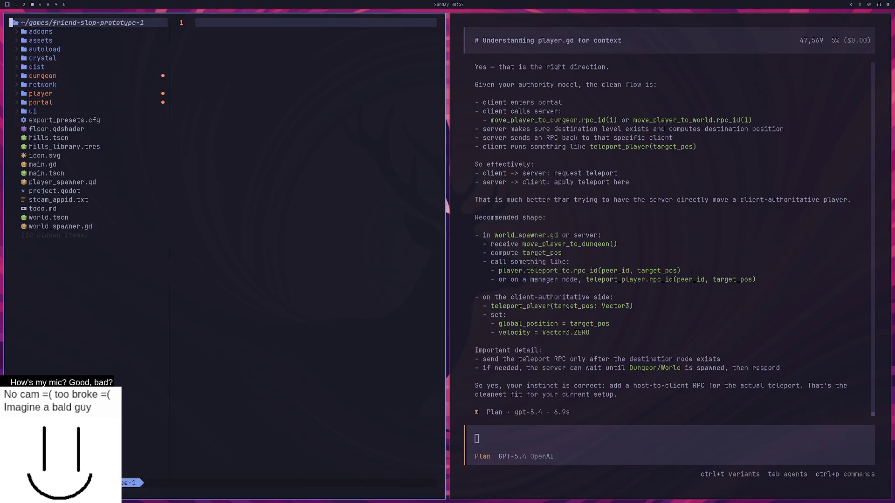
key(space)
key(e)
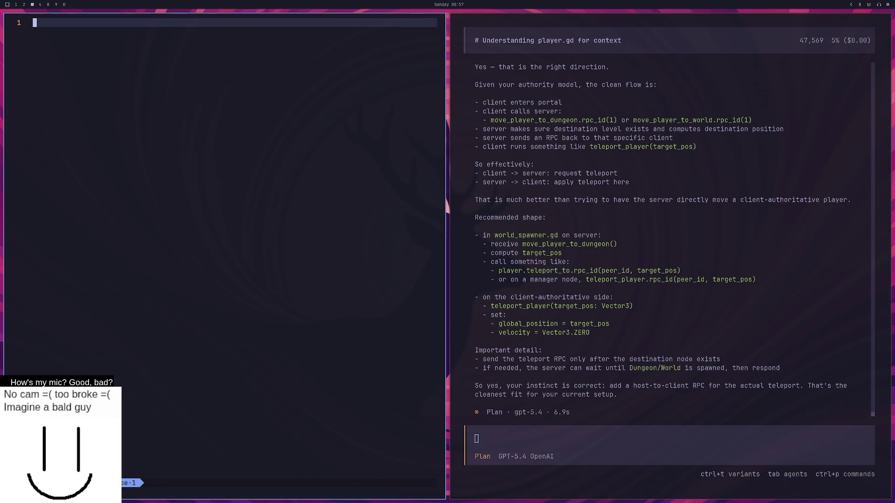
key(space)
key(space)
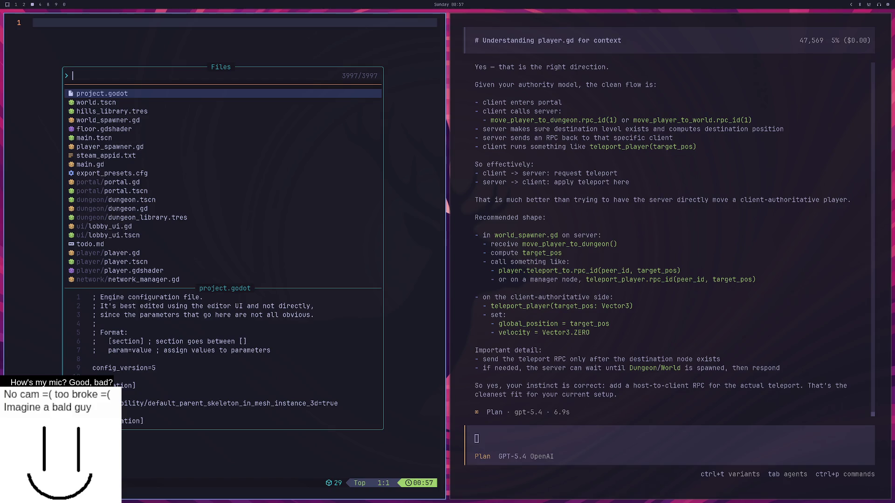
Step: Open player_spawner.gd and then player/player.gd from the file finder
text(spawner)
key(Down)
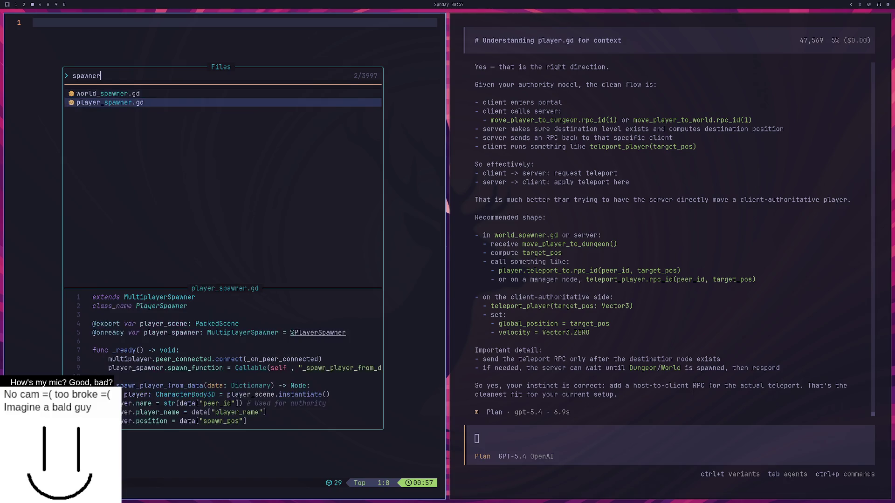
key(Return)
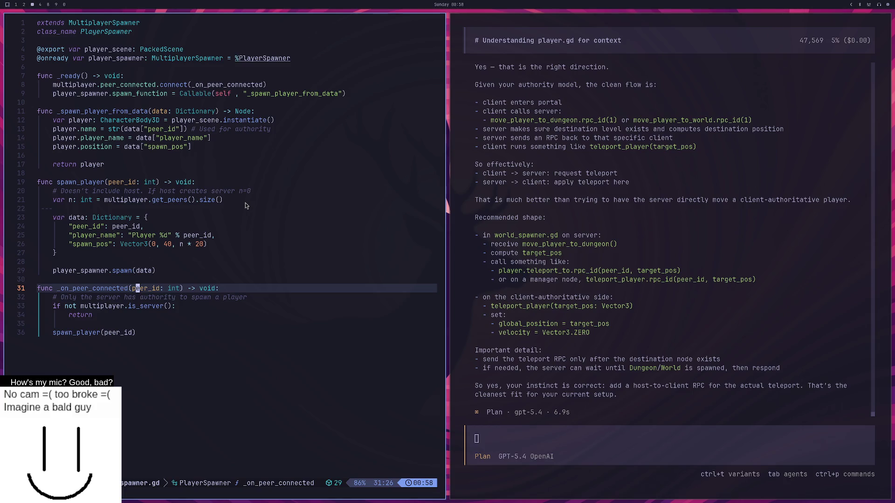
key(space)
text(fpla)
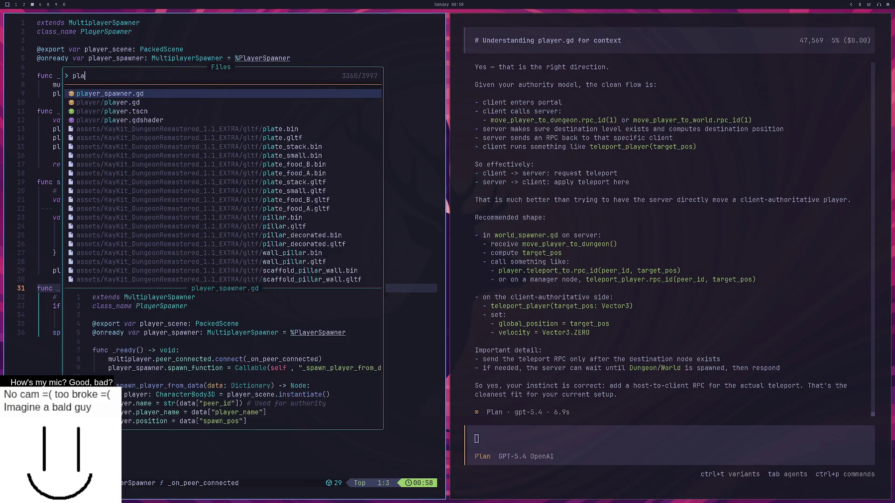
key(Down)
key(Return)
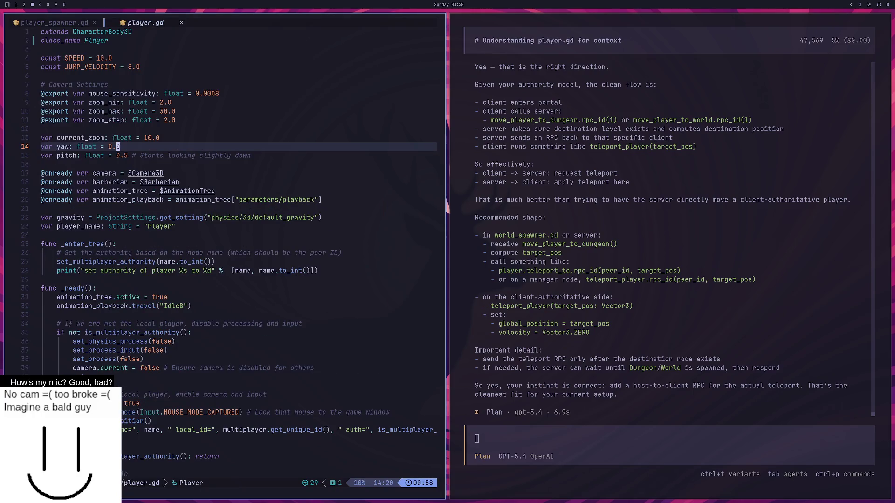
key(j)
key(j)
key(j)
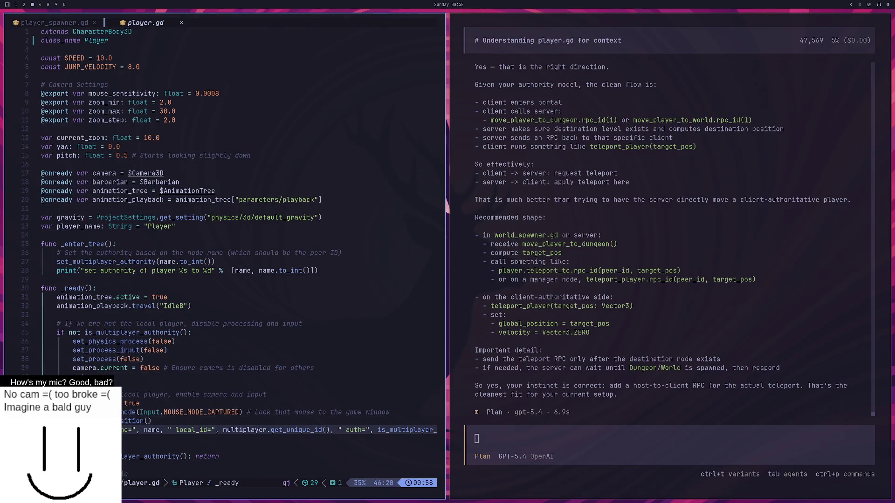
Step: Glance at the Godot editor, then open portal.gd in a new tab
key(space)
key(f)
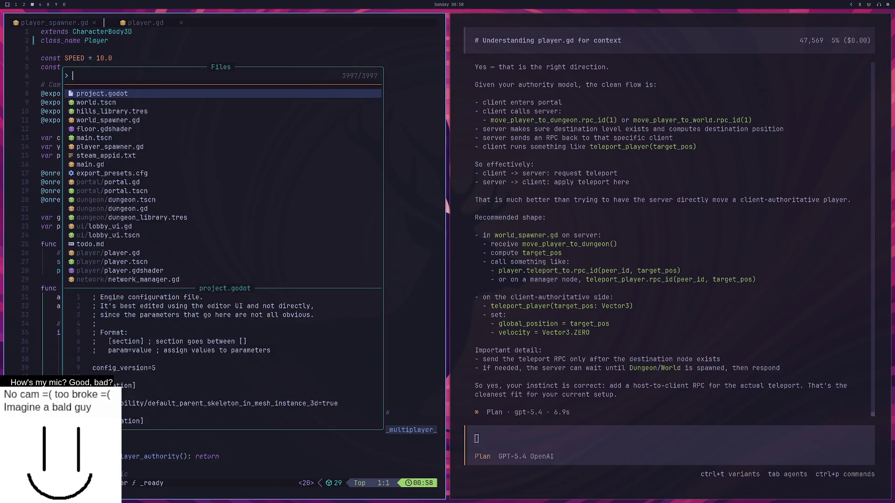
key(super+2)
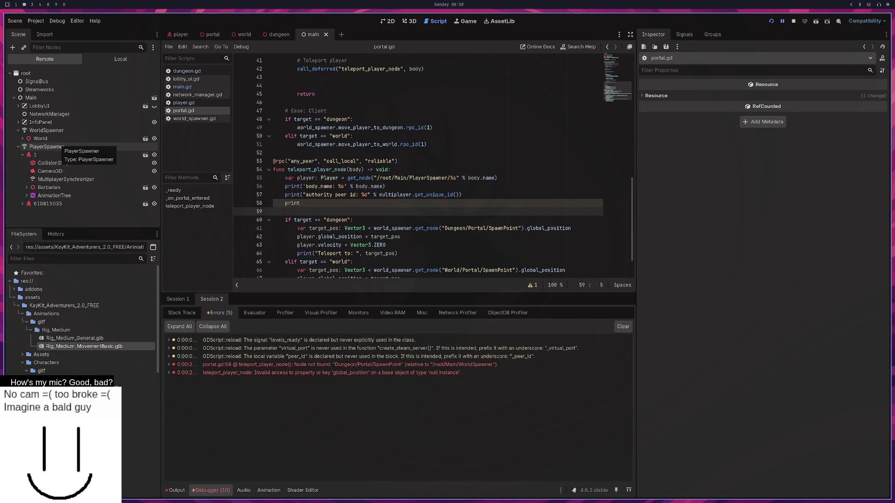
key(super+1)
key(super+3)
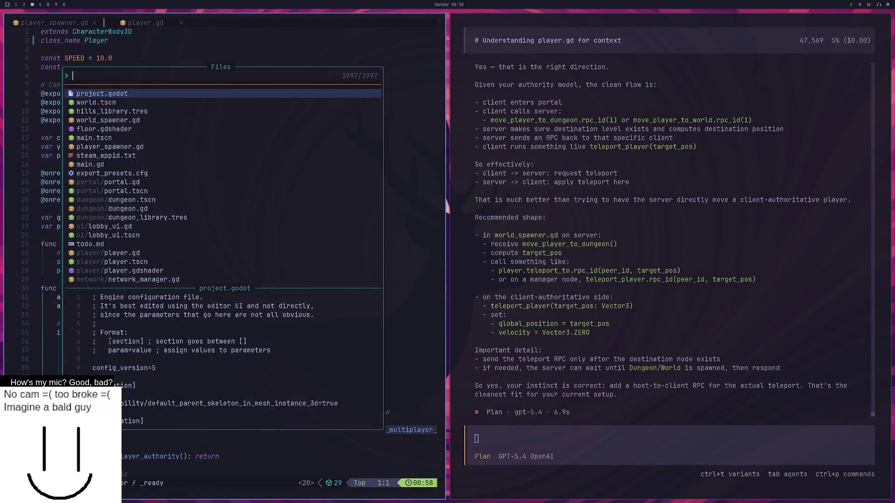
text(portal)
key(Return)
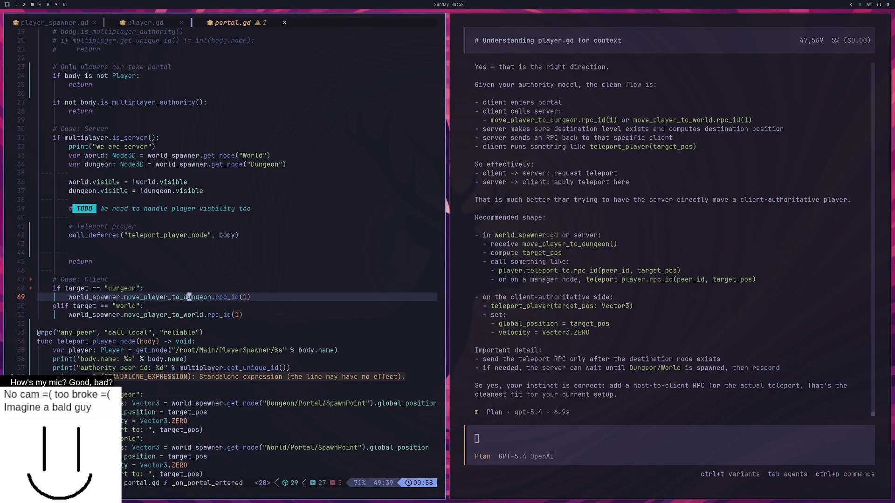
key(j)
key(j)
key(j)
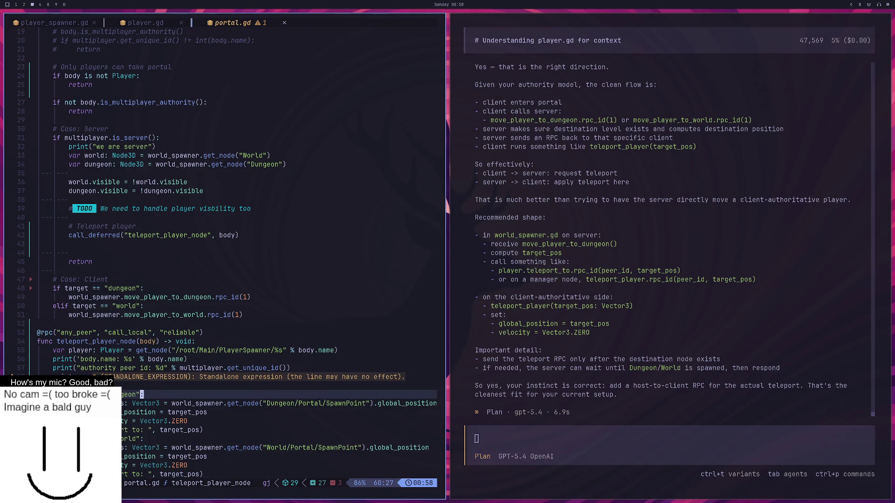
Step: Open world_spawner.gd and move to its move_player_to_dungeon function
key(space)
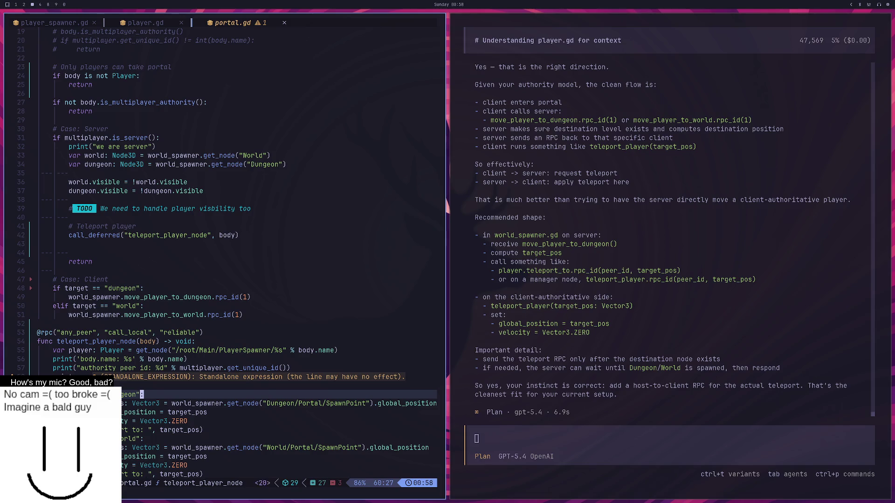
text(fworld)
key(Return)
key(j)
key(j)
key(k)
key(k)
key(k)
key(k)
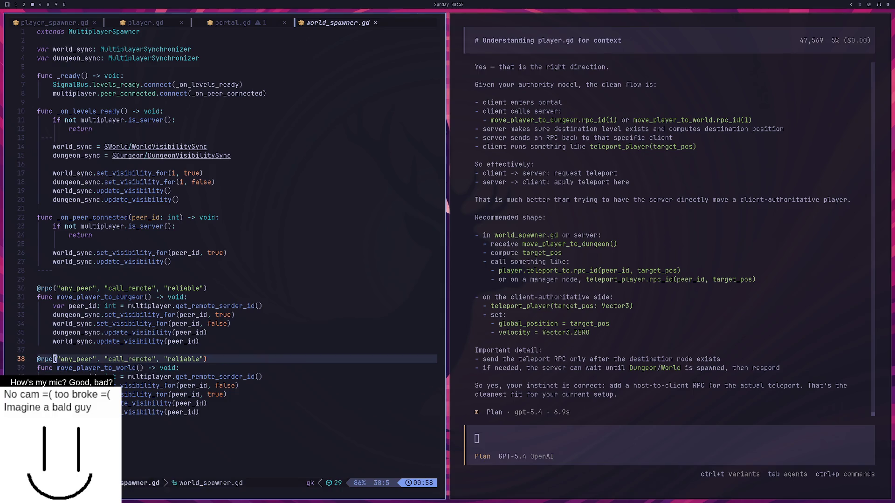
key(k)
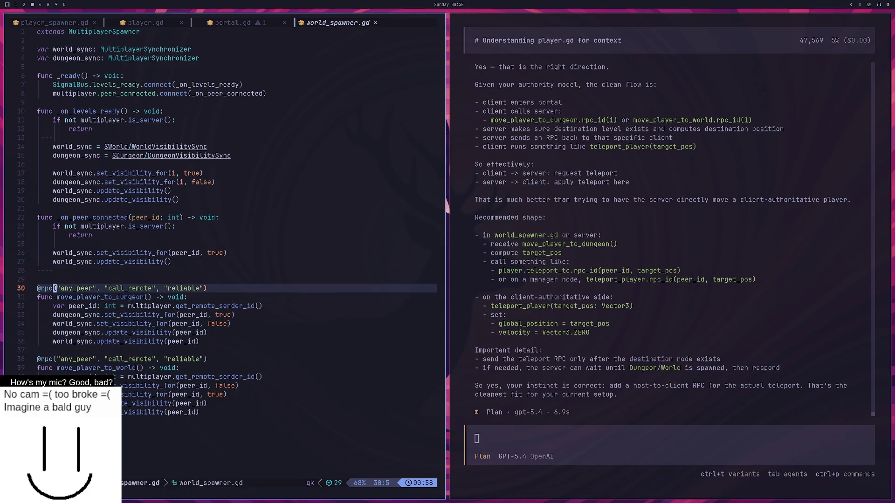
Step: Add an empty line after line 36, at the end of move_player_to_dungeon
key(j)
key(j)
key(j)
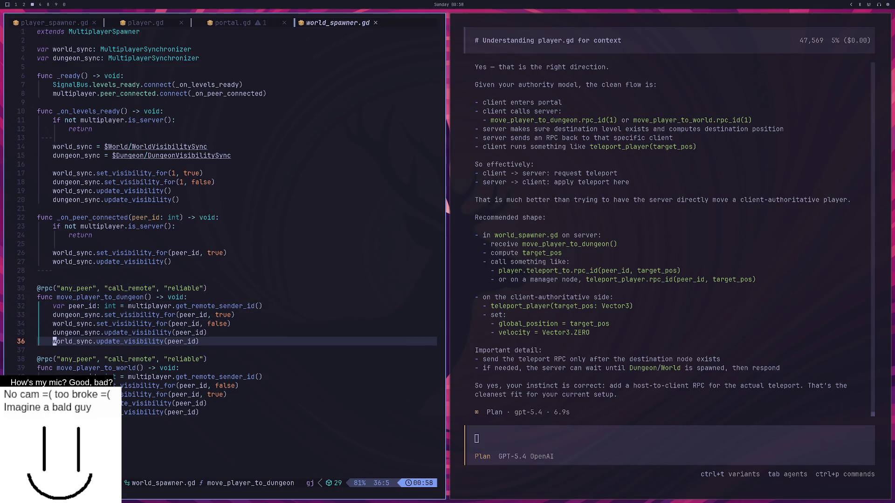
key(o)
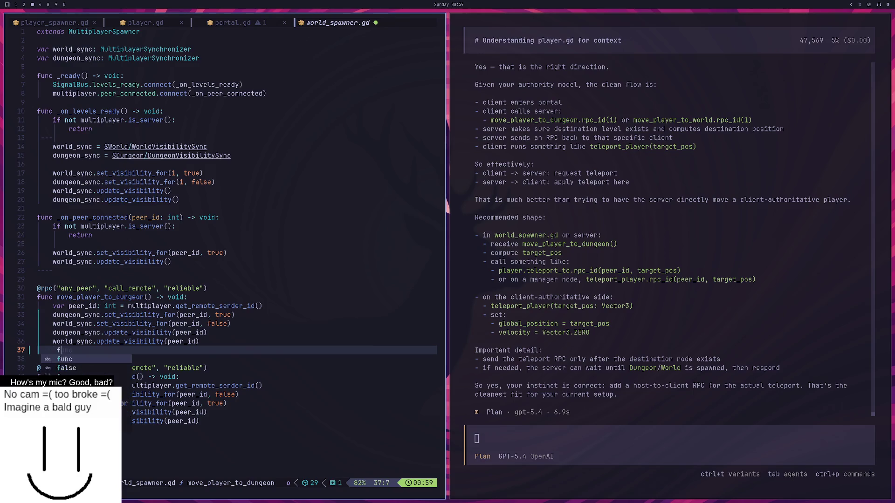
key(Escape)
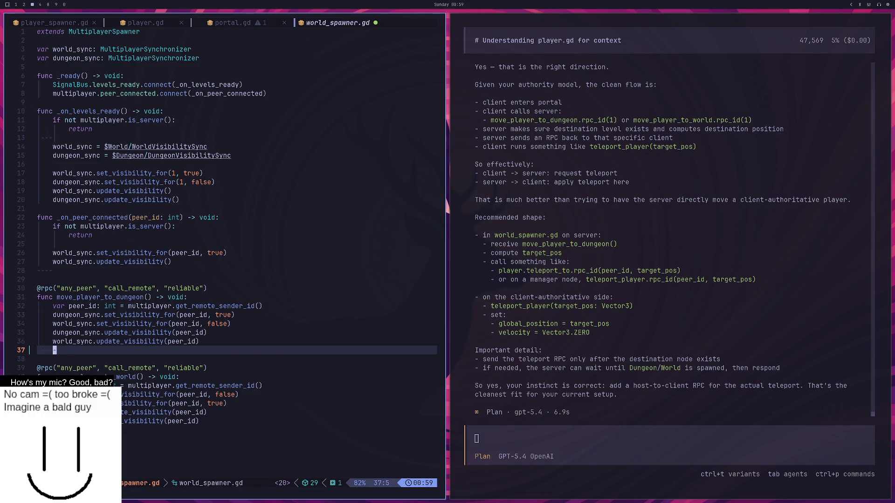
Step: Look through player.gd and portal.gd's teleport_player_node, then return to world_spawner.gd
key(space)
text(fplayer)
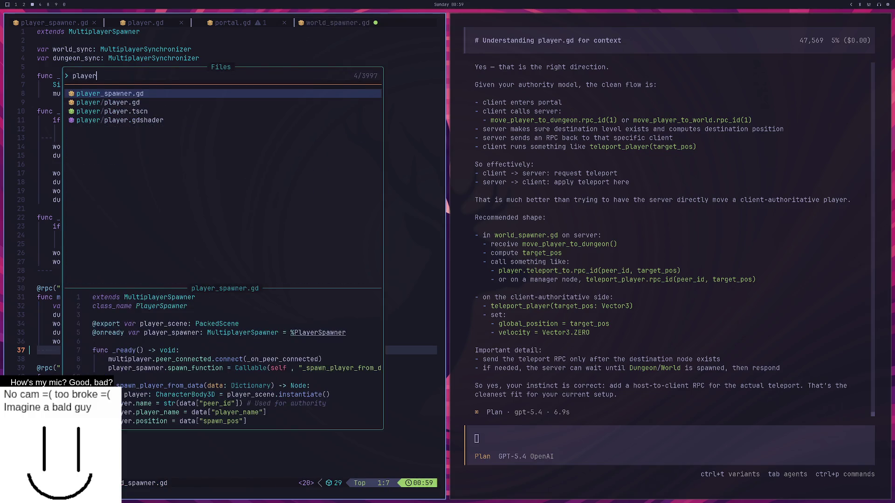
key(Down)
key(Return)
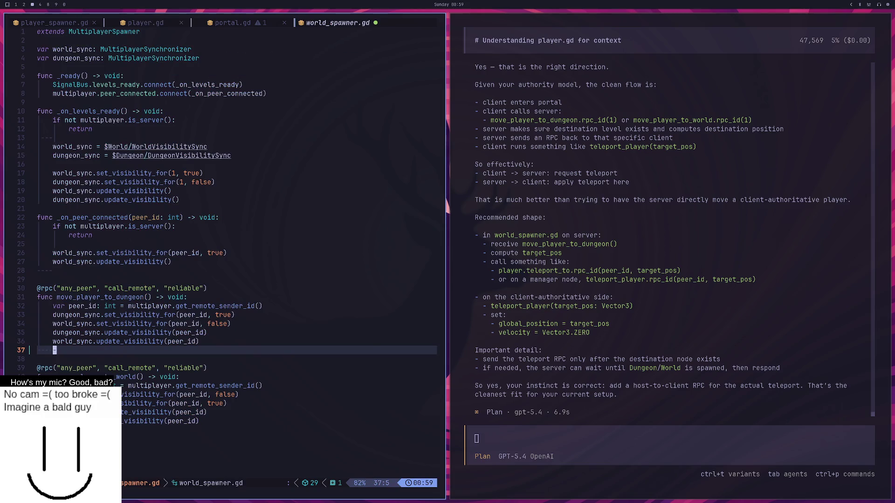
click(248, 25)
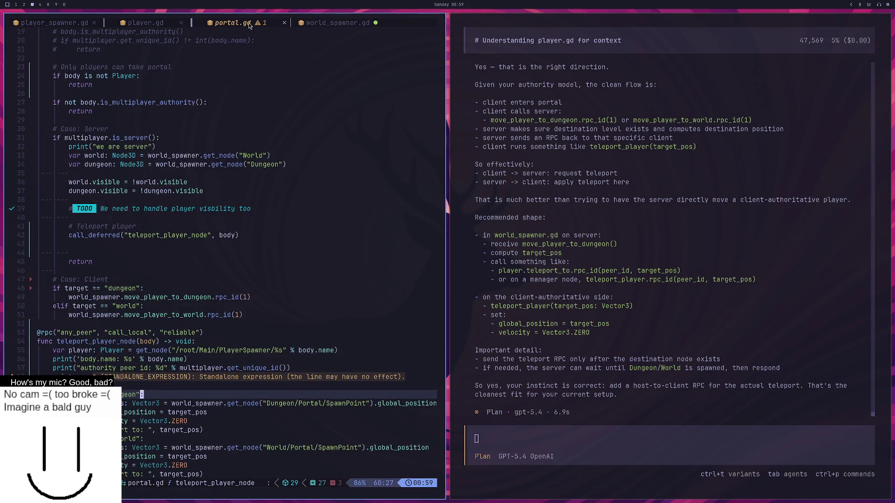
double_click(86, 342)
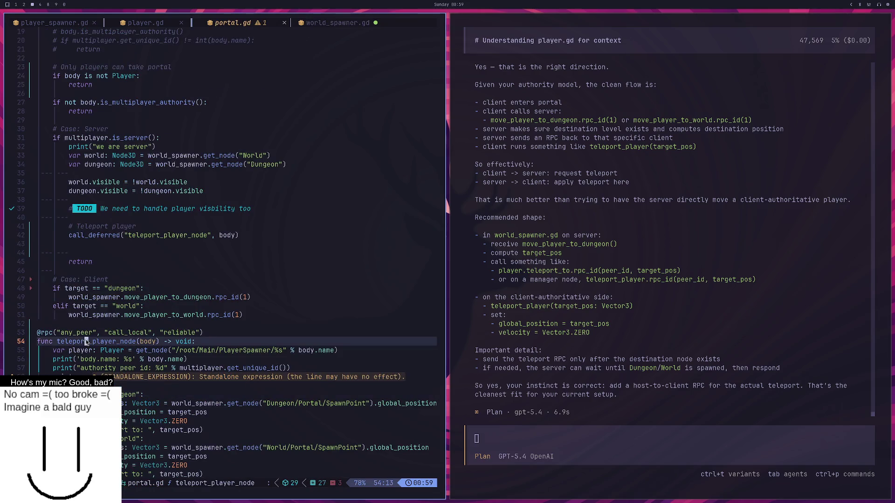
key(shift+l)
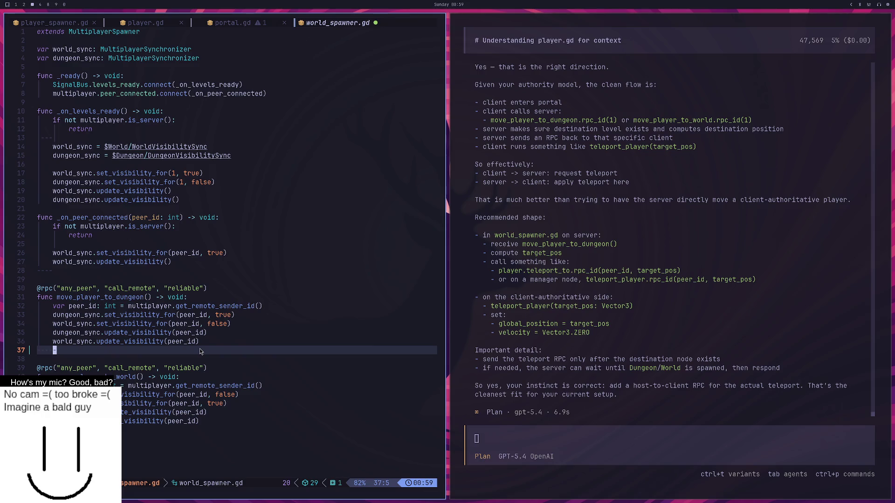
Step: Write $Dungeon on new line 38, checking node names in the Godot editor
key(o)
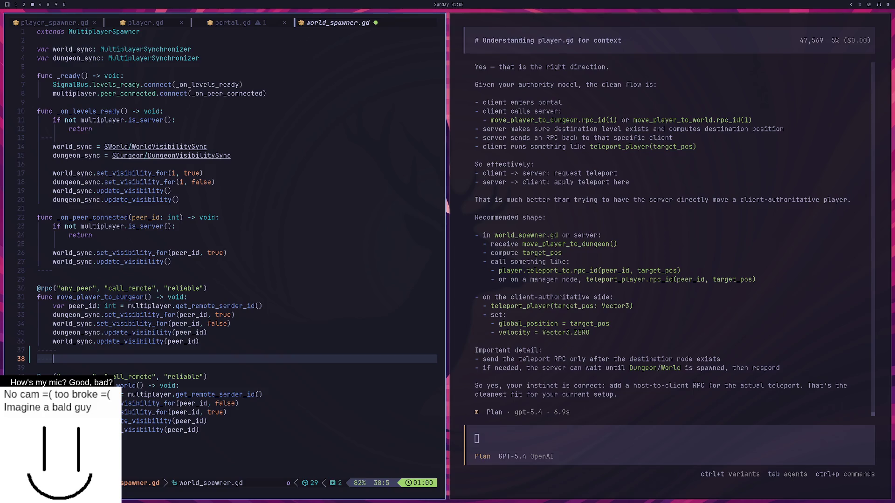
text($)
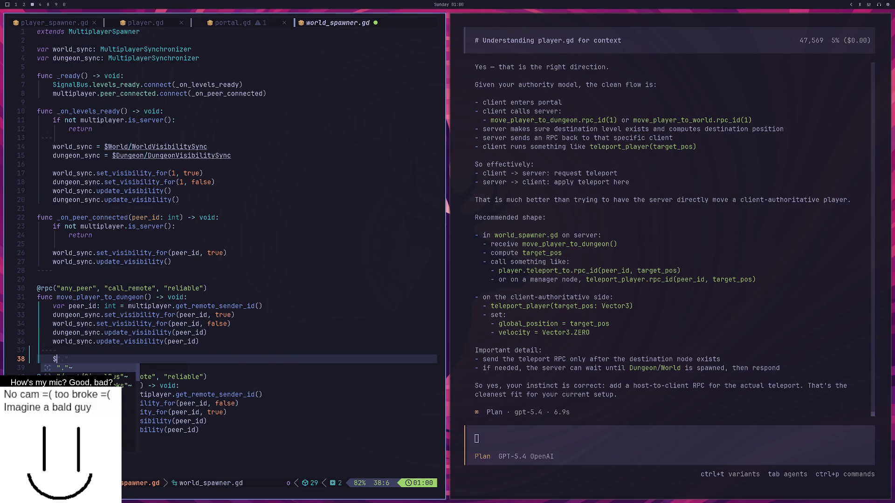
text(Dungeon)
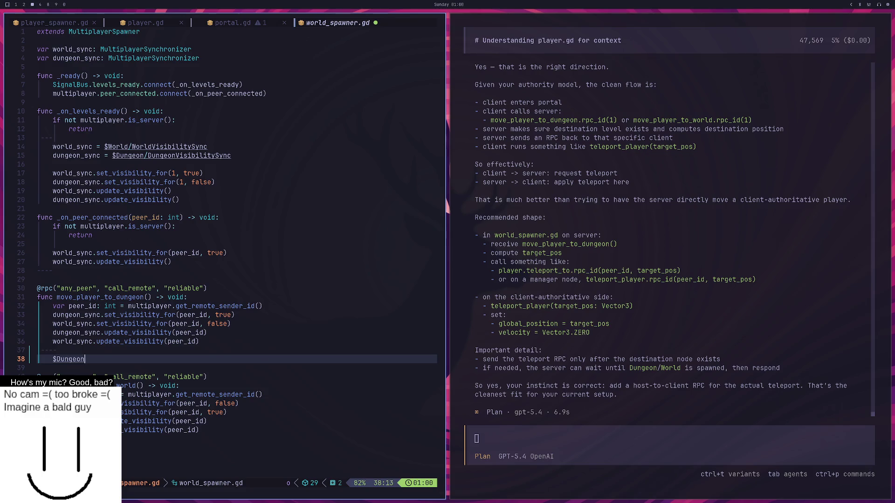
key(super+2)
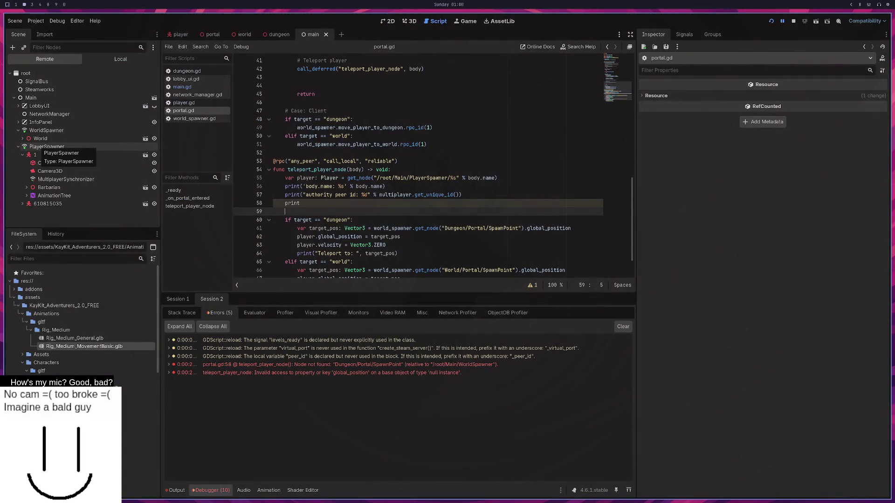
key(super+3)
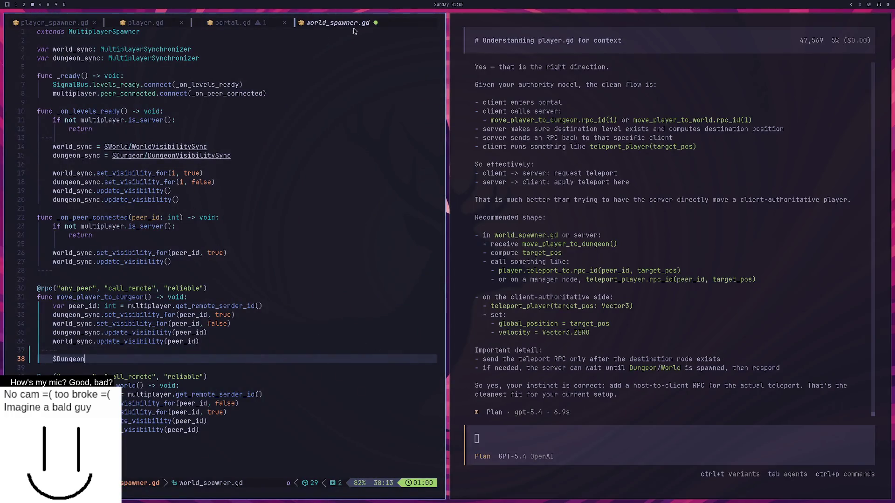
key(super+2)
key(super+3)
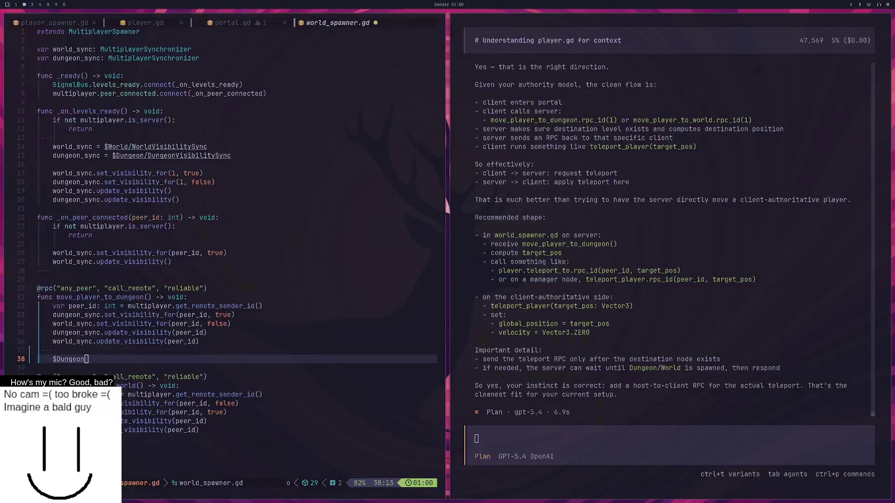